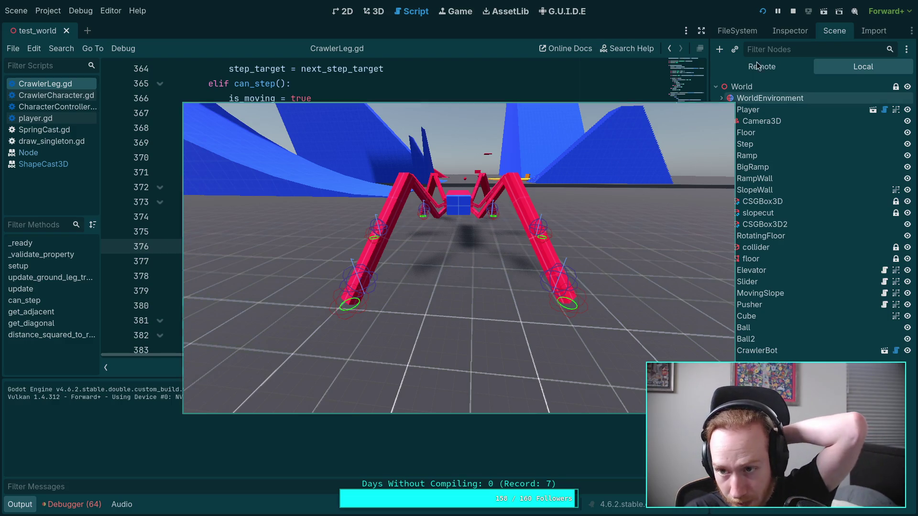
- Stop the crawler test run, collapse the Output panel and switch to the build terminal
click(793, 11)
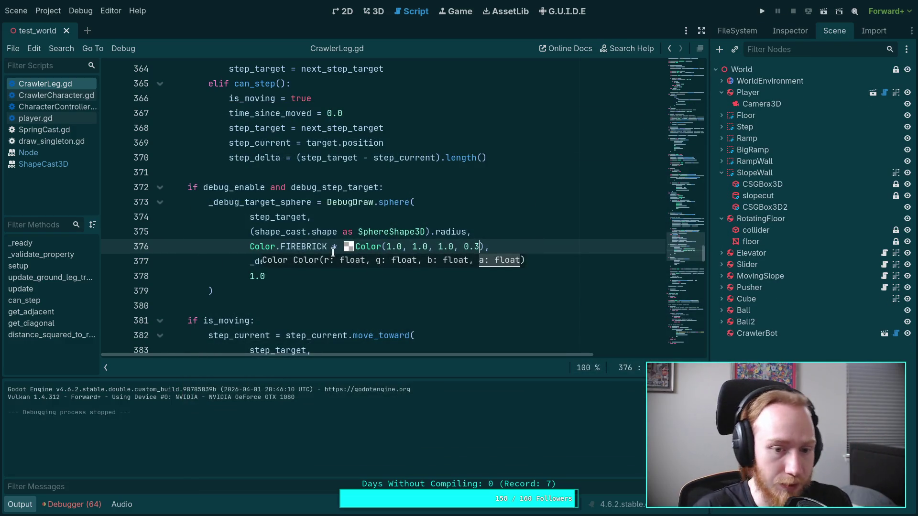
click(302, 290)
click(21, 507)
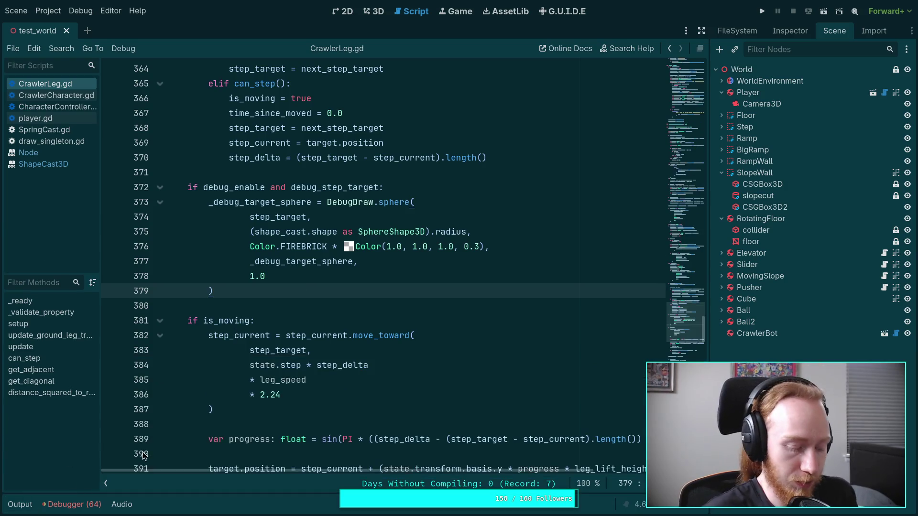
key(super+3)
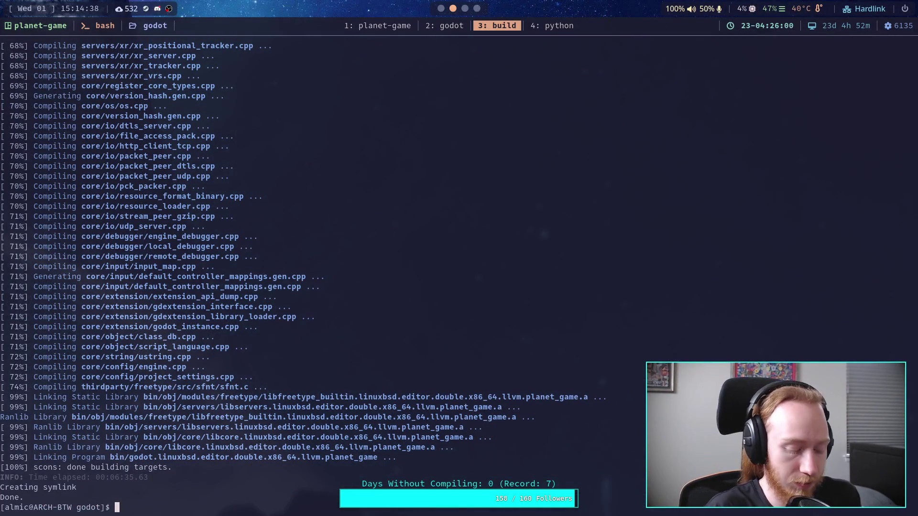
- Delete the third Weird Legs bullet (angular velocity) in the Crawler Bot note, then return to planet-game
key(super+3)
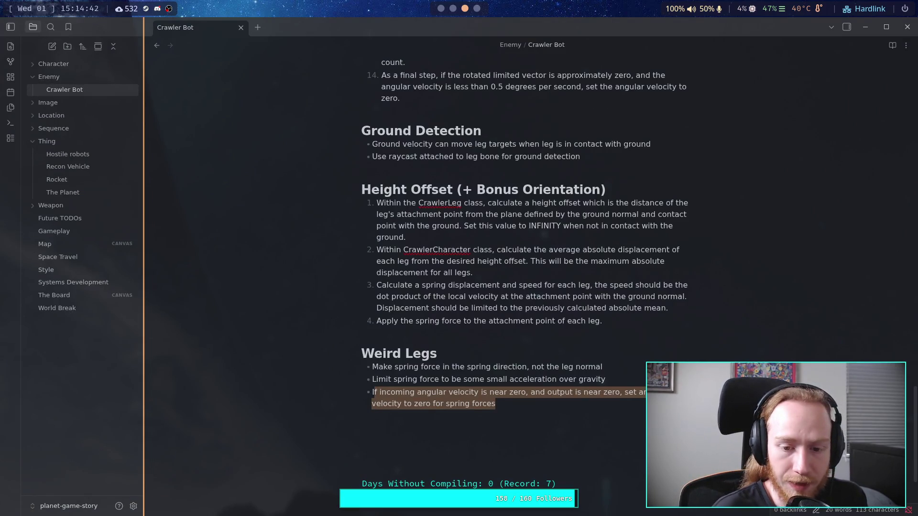
key(BackSpace)
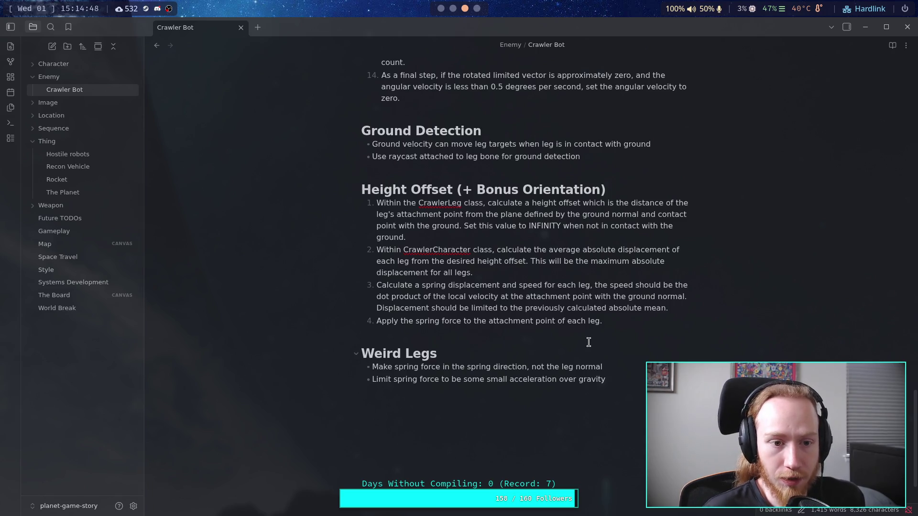
click(453, 9)
click(402, 25)
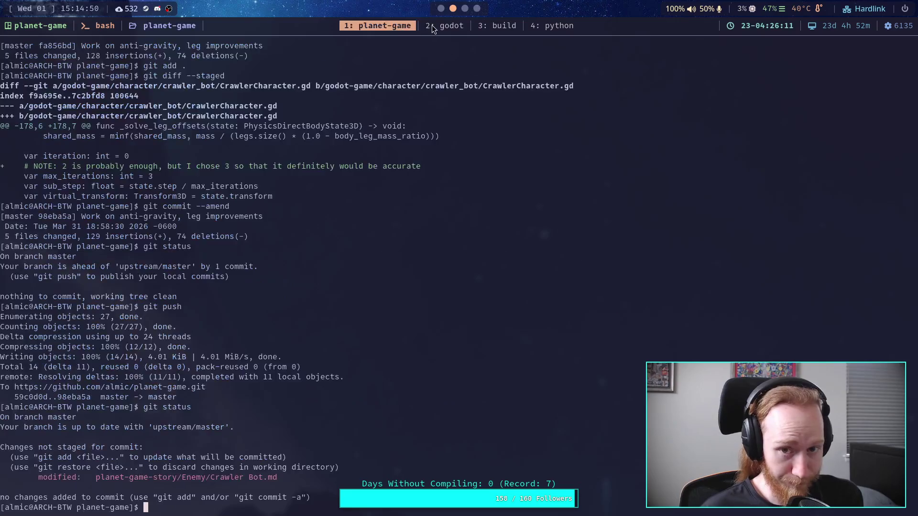
- Run git status in the godot build repository
click(443, 26)
click(470, 25)
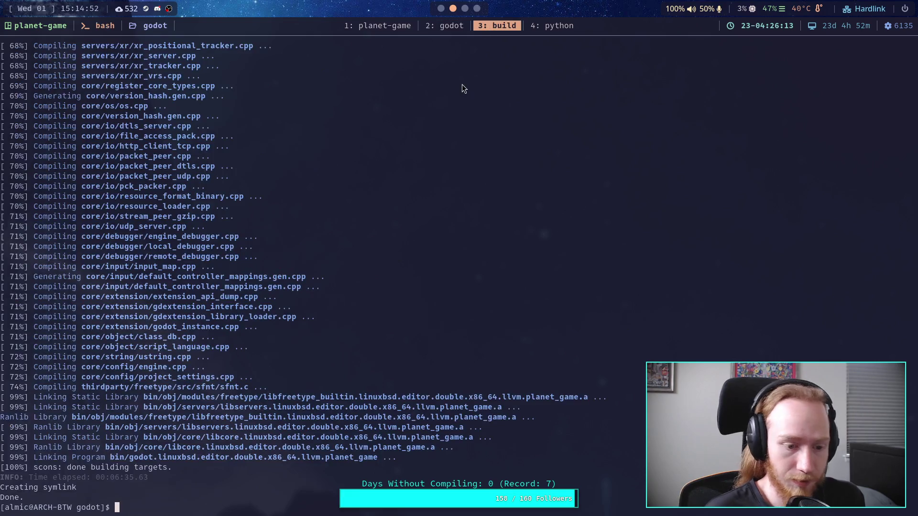
text(git status)
key(Return)
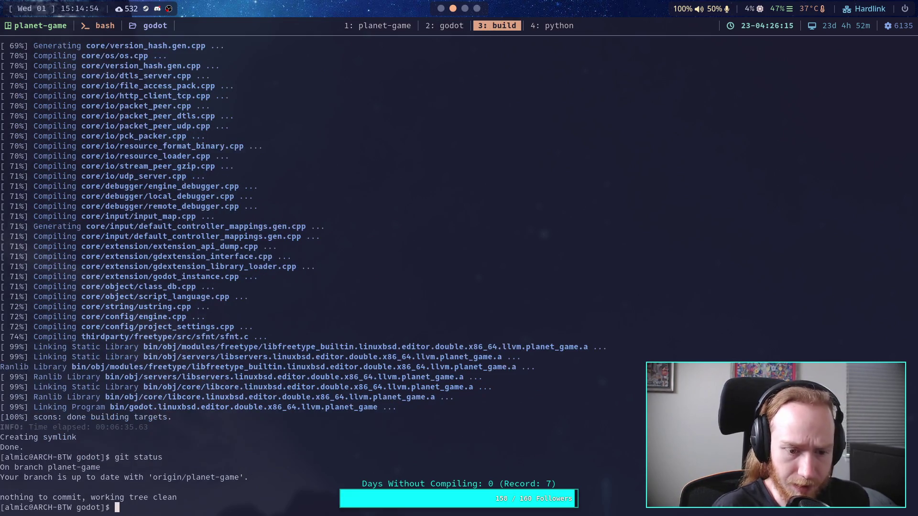
- Run git status and git diff in planet-game to review the crawler script changes
click(404, 27)
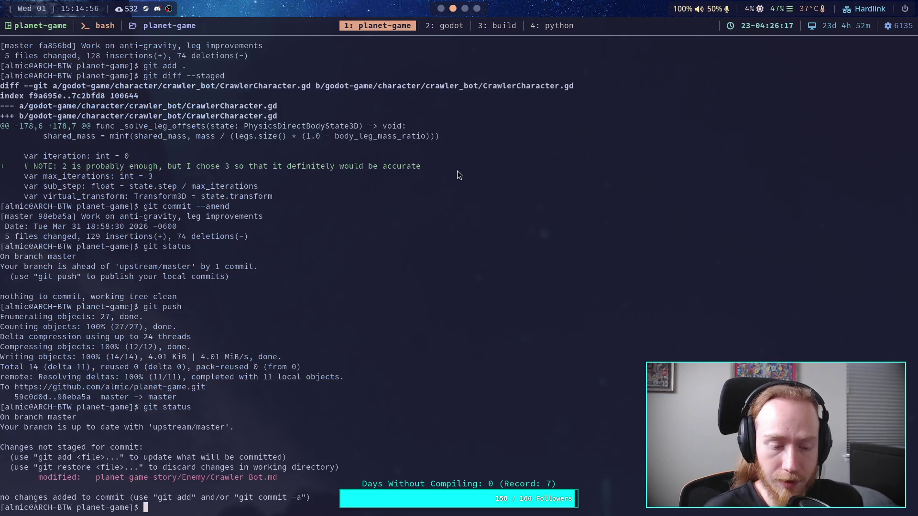
text(git status)
key(Return)
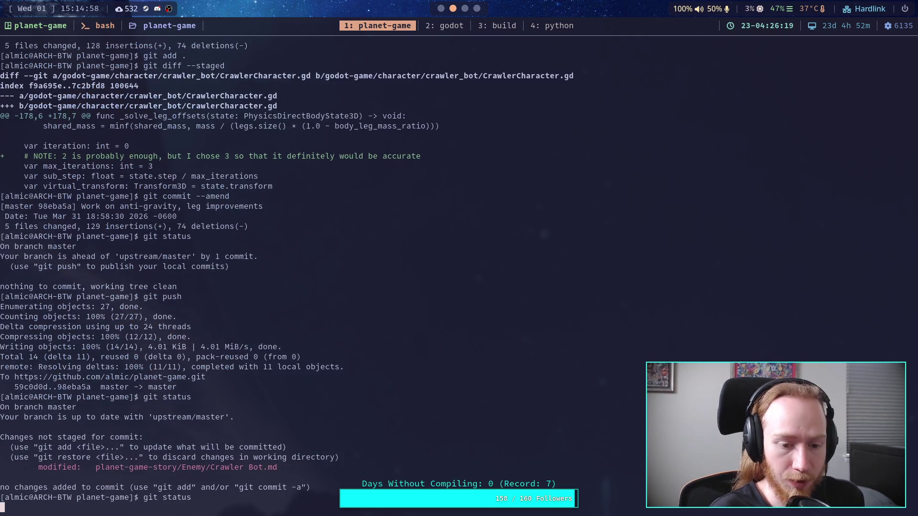
text(git diff)
key(Return)
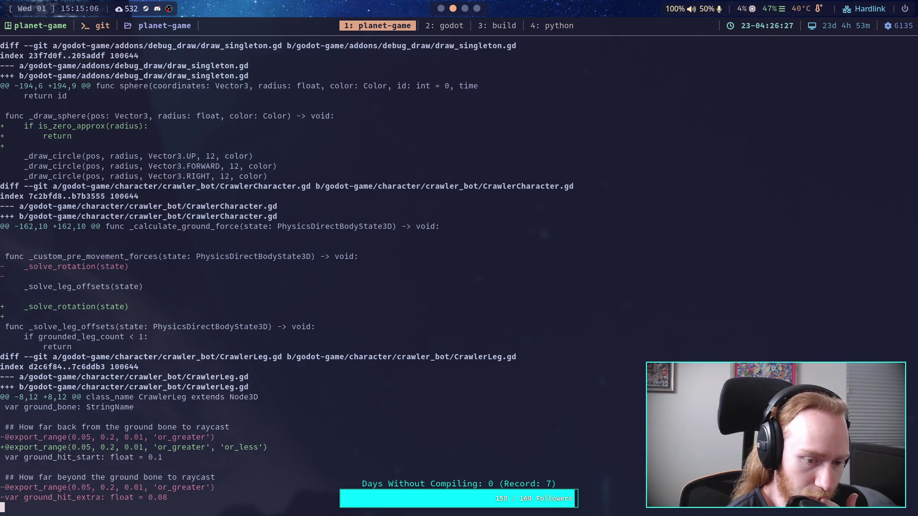
scroll(287, 277, down, 4)
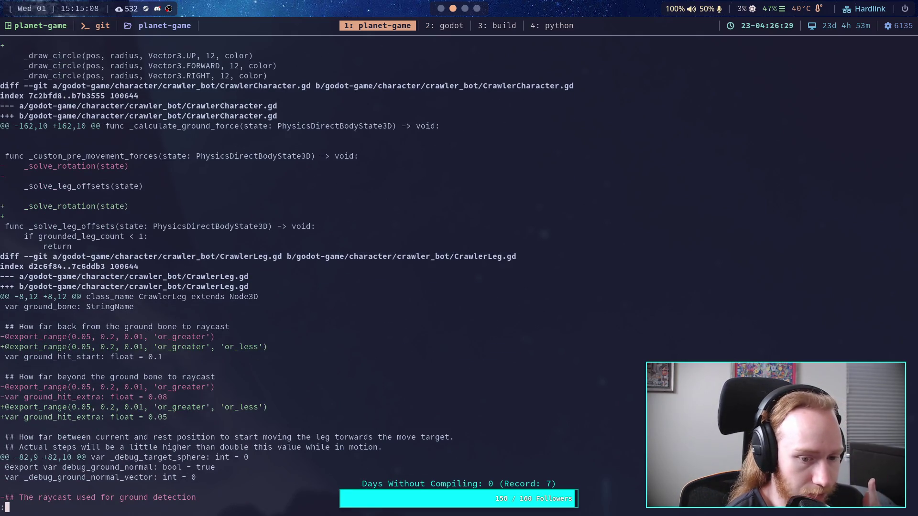
scroll(397, 268, down, 3)
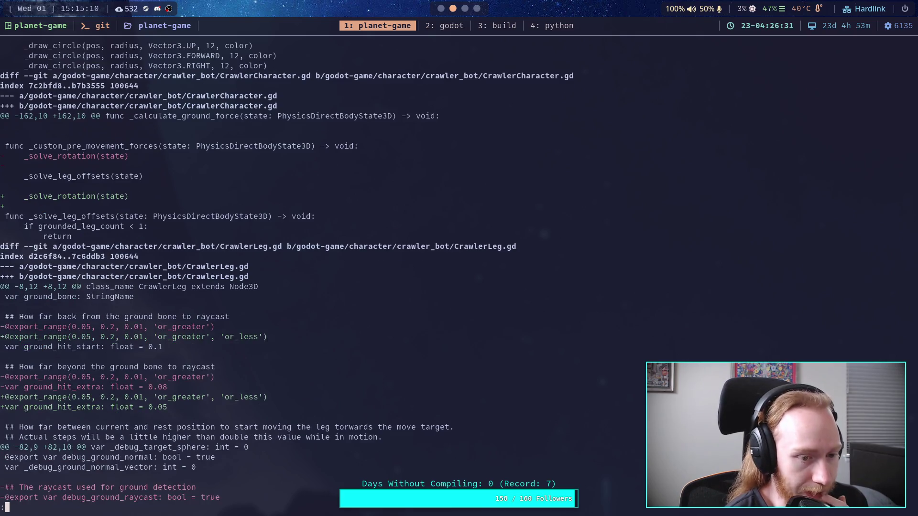
key(super+2)
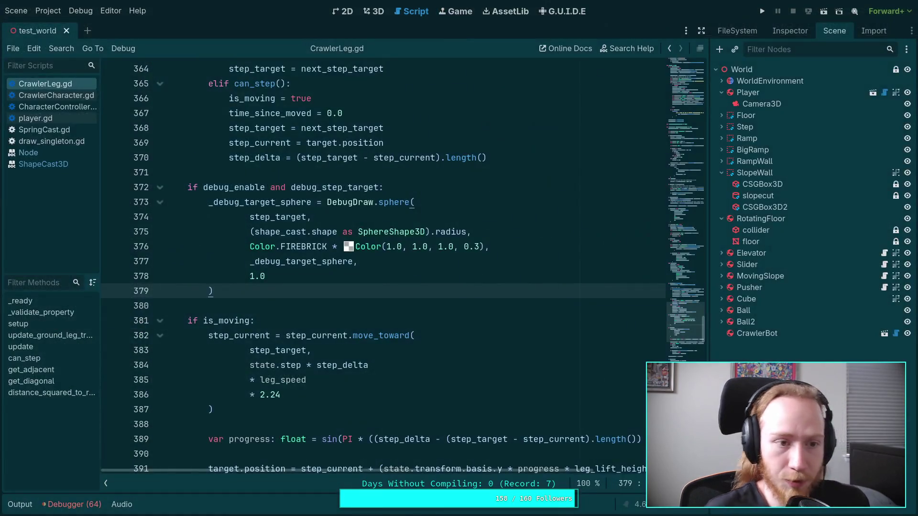
- Delete ", 'or_less'" from the export ranges on lines 11 and 15, then save CrawlerLeg.gd
click(684, 205)
drag(684, 205, 683, 95)
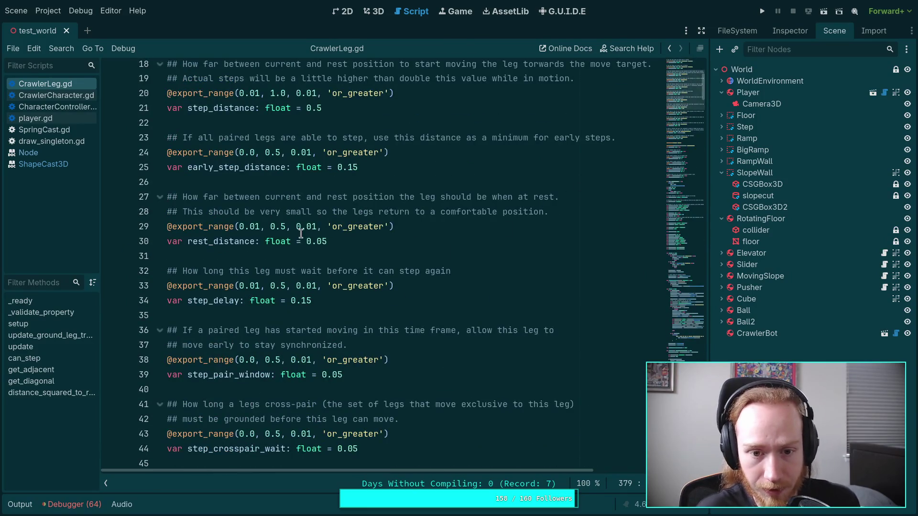
scroll(284, 271, up, 6)
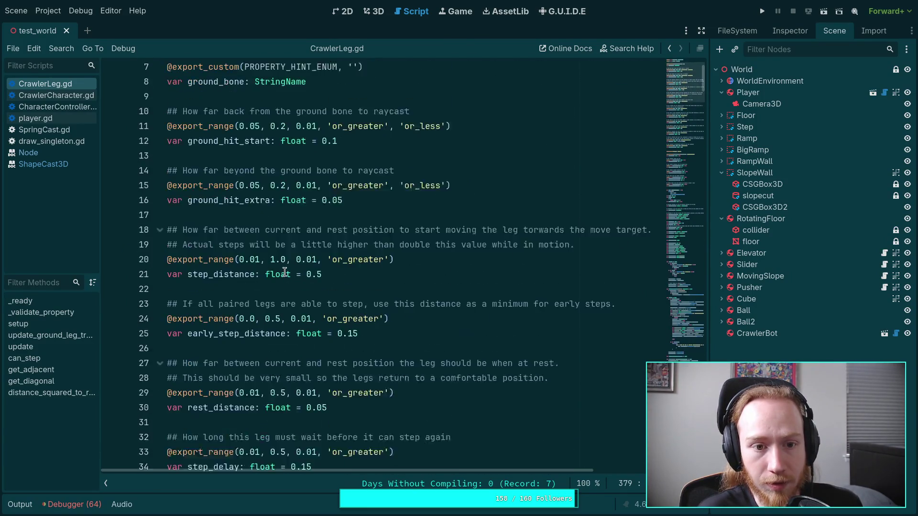
drag(387, 221, 446, 220)
key(BackSpace)
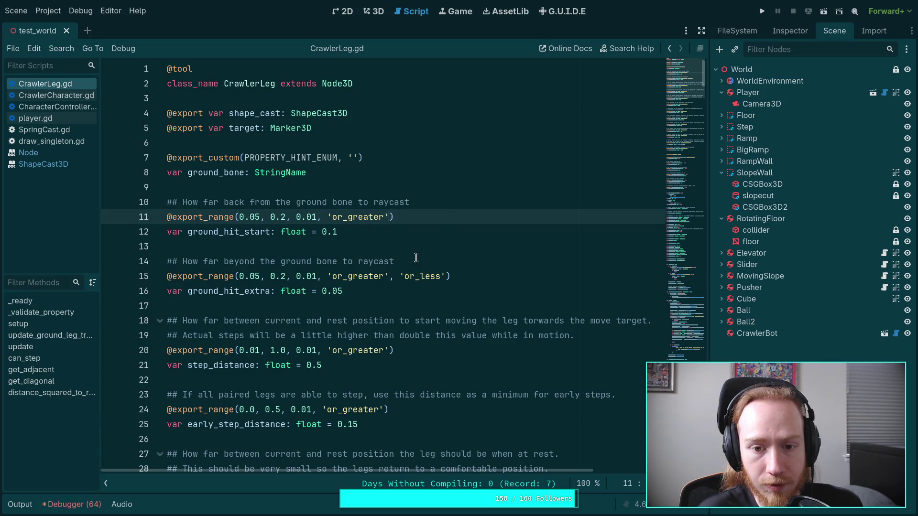
drag(390, 277, 446, 279)
key(BackSpace)
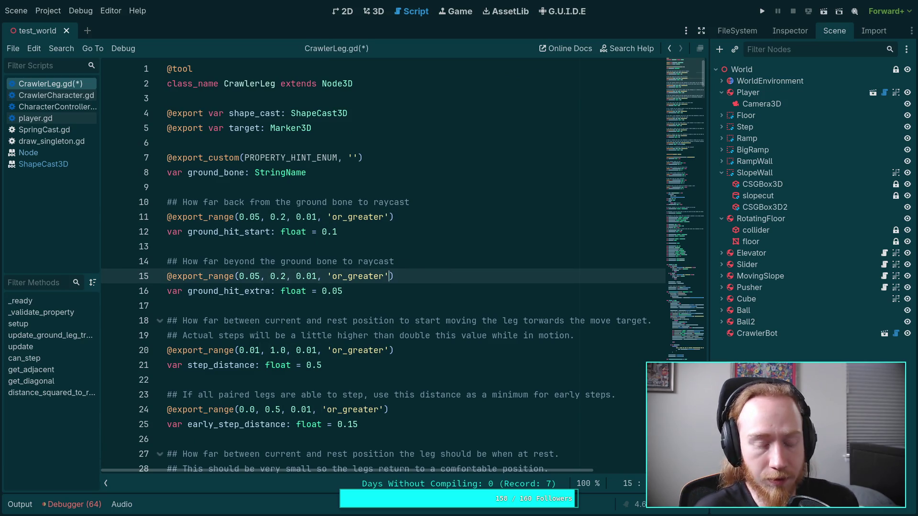
key(ctrl+s)
key(super+1)
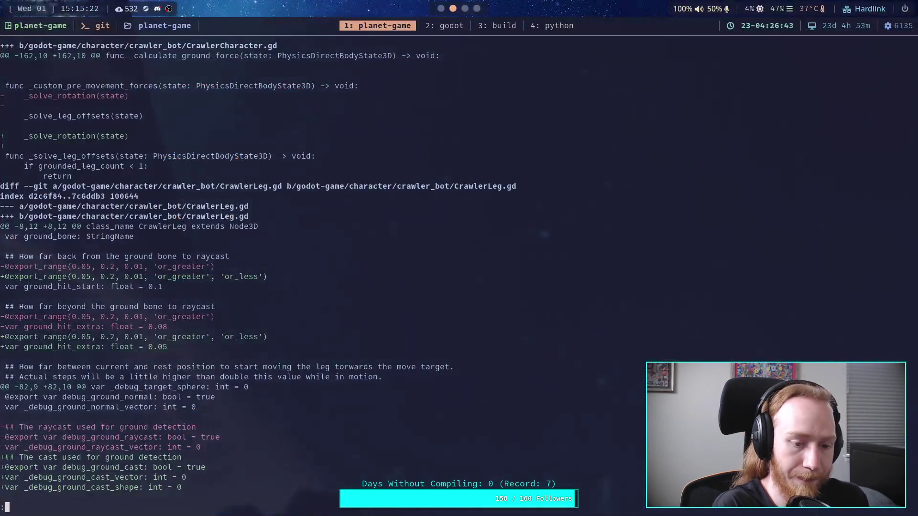
- Rerun git diff and step through the CrawlerLeg.gd ShapeCast3D ground-cast changes
key(q)
key(Up)
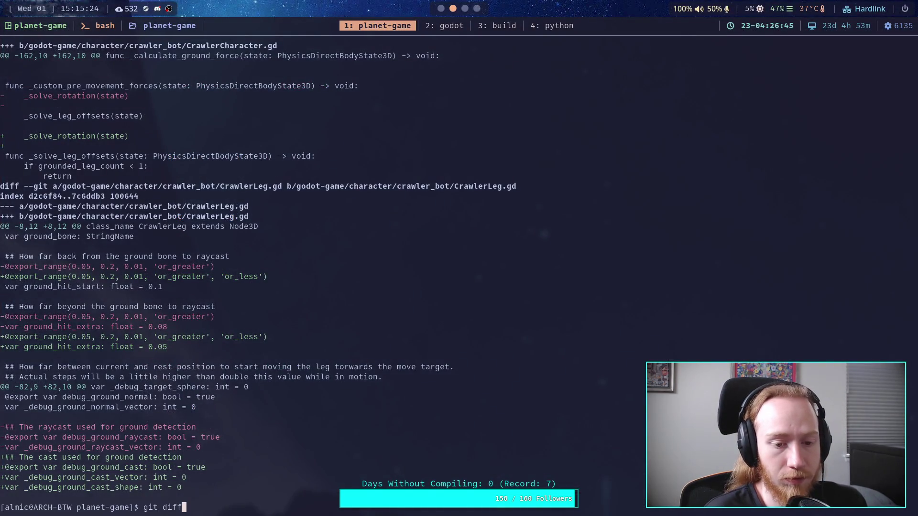
key(Return)
key(Down)
key(Down)
key(Down)
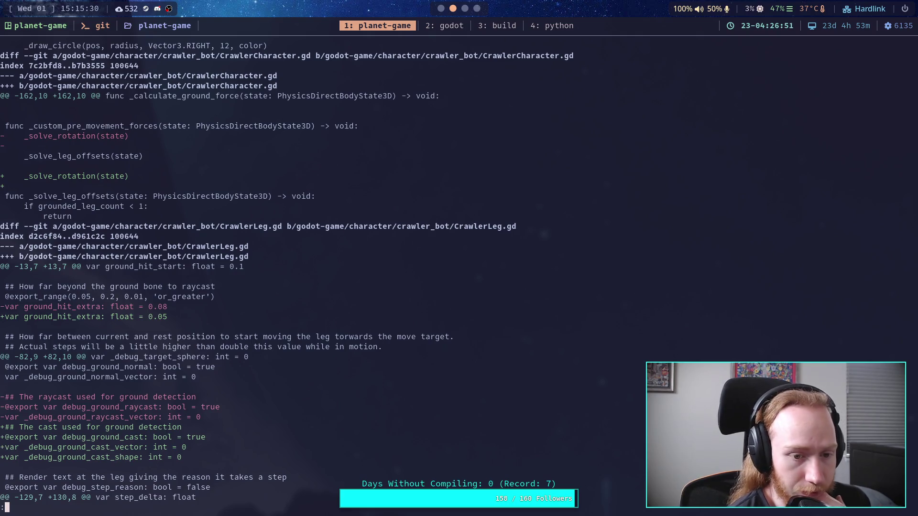
key(Down)
key(Down)
key(Down)
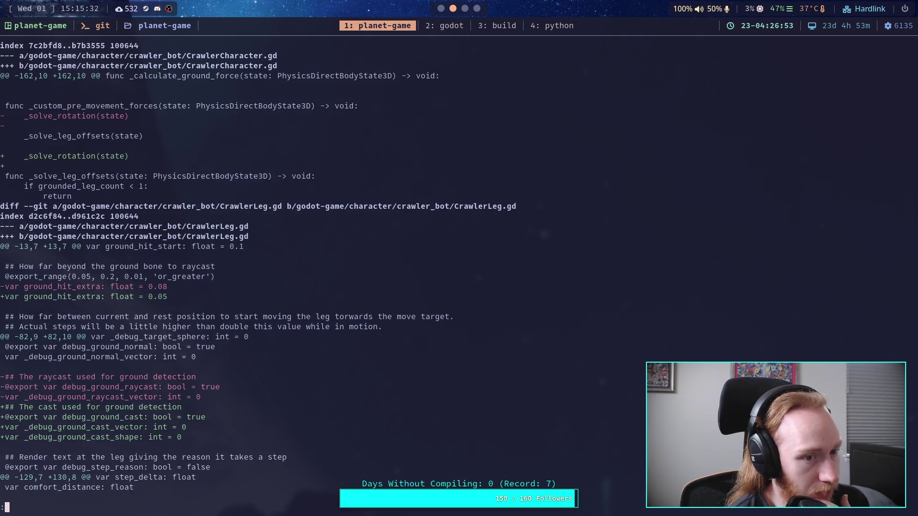
key(Down)
key(Down)
key(Down)
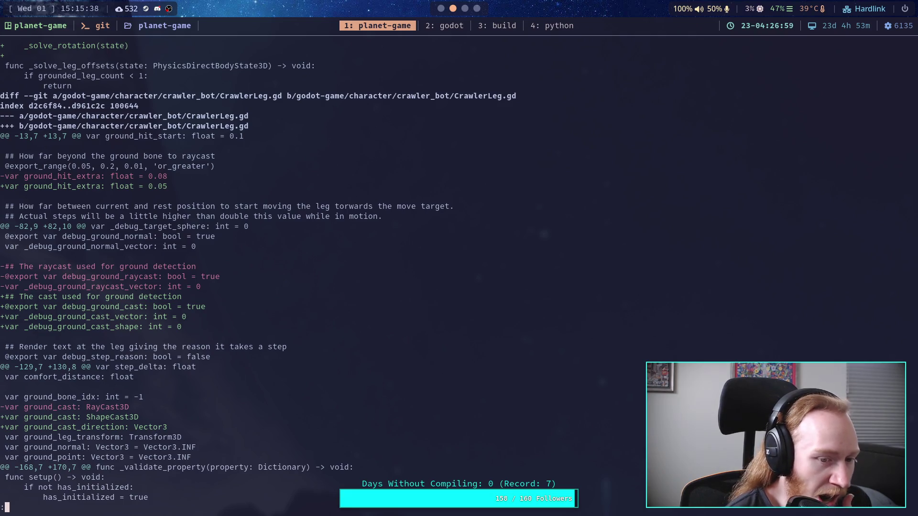
key(Down)
key(Down)
key(Down)
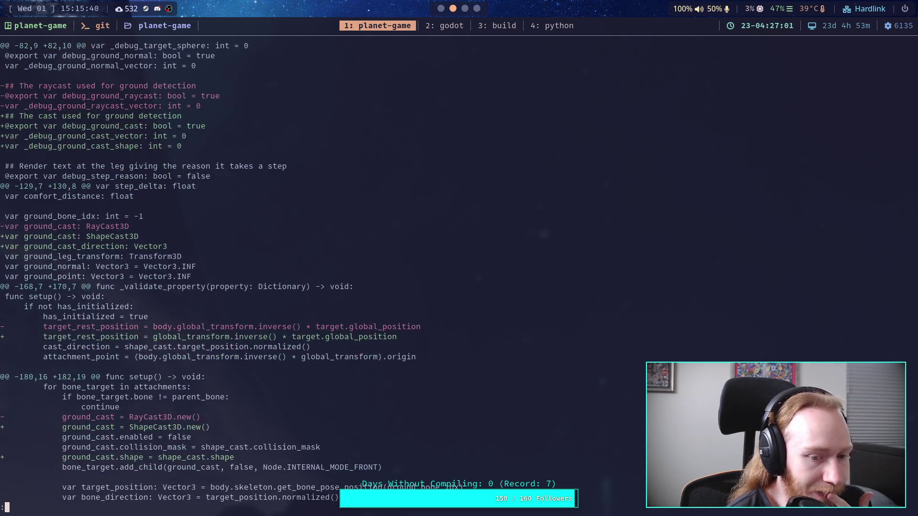
key(Down)
key(Down)
key(Down)
key(Down)
key(Down)
key(Down)
key(super+2)
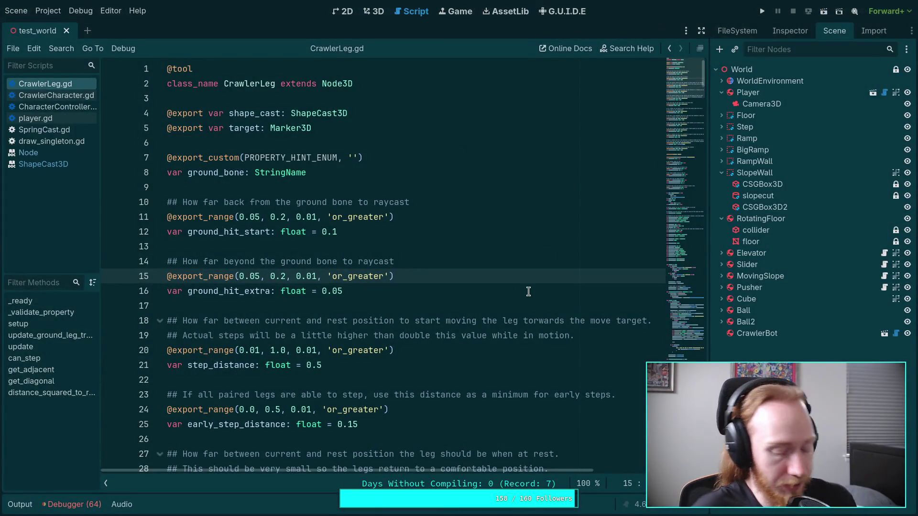
- Search for ground_cast_direction and delete its declaration line
key(ctrl+f)
text(ground_cast)
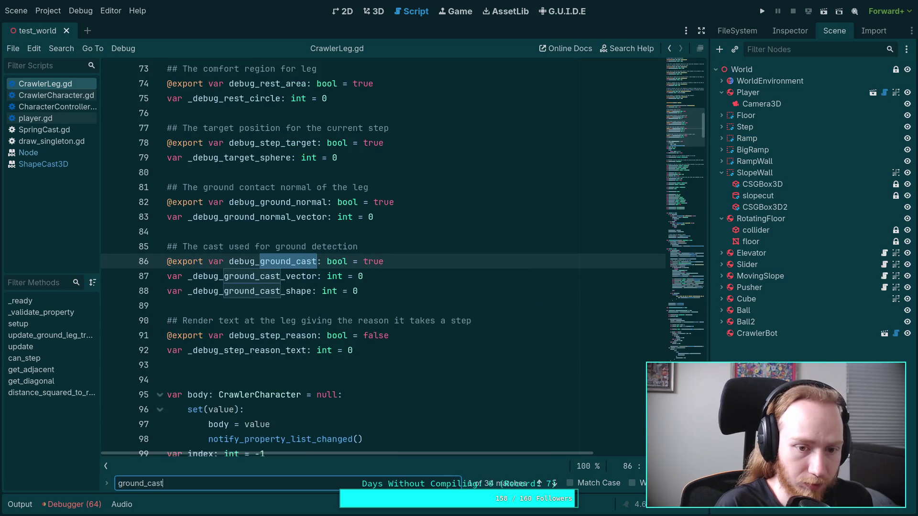
text(_direction)
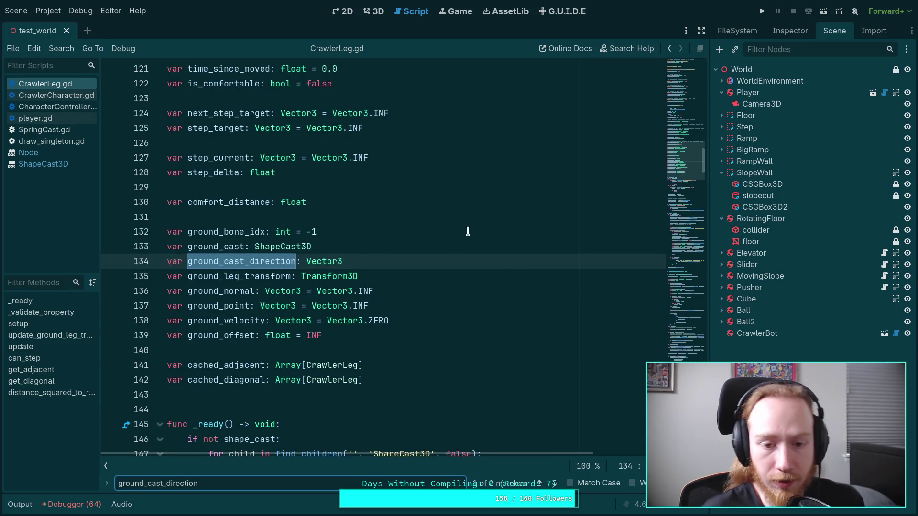
shift+click(386, 247)
key(BackSpace)
- Delete the ground_cast_direction assignment in setup and save CrawlerLeg.gd
key(F3)
click(106, 261)
key(BackSpace)
key(Down)
key(ctrl+s)
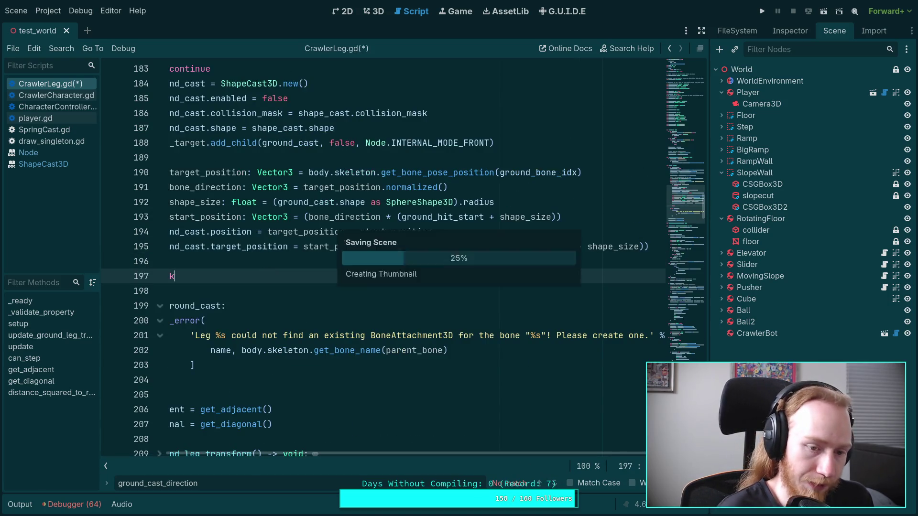
scroll(326, 457, left, 5)
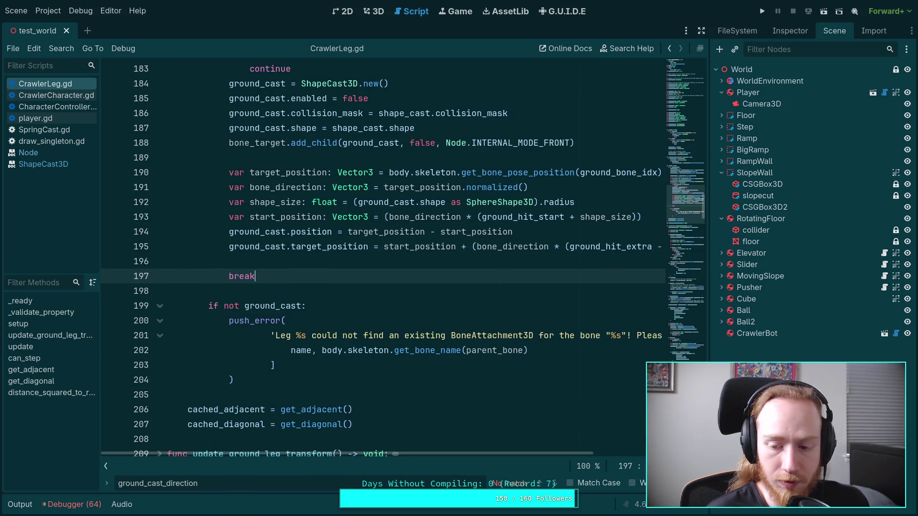
key(Escape)
key(super+1)
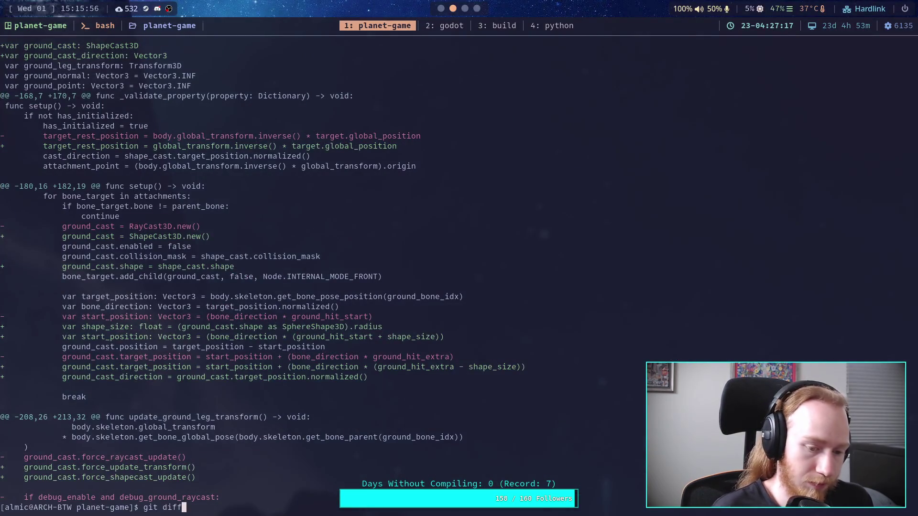
- Run git diff and page through the crawler changes
text(git diff)
key(Return)
key(space)
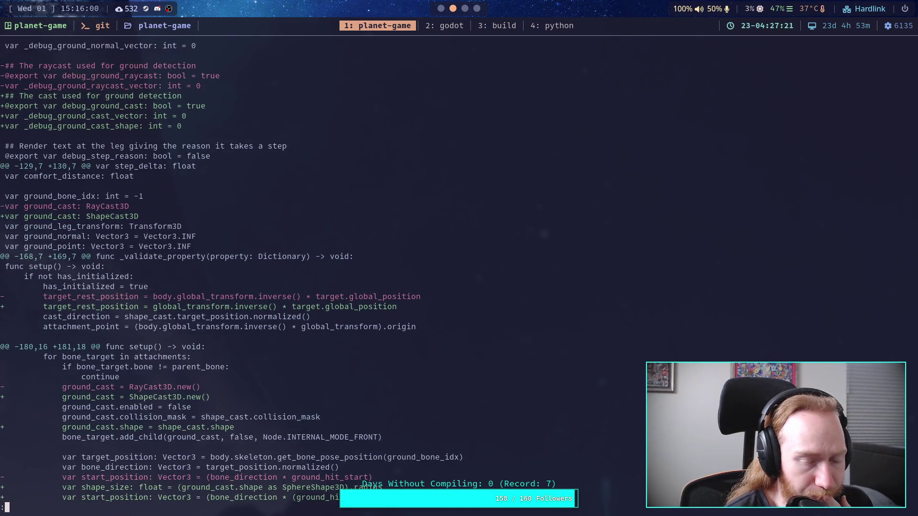
scroll(232, 271, down, 3)
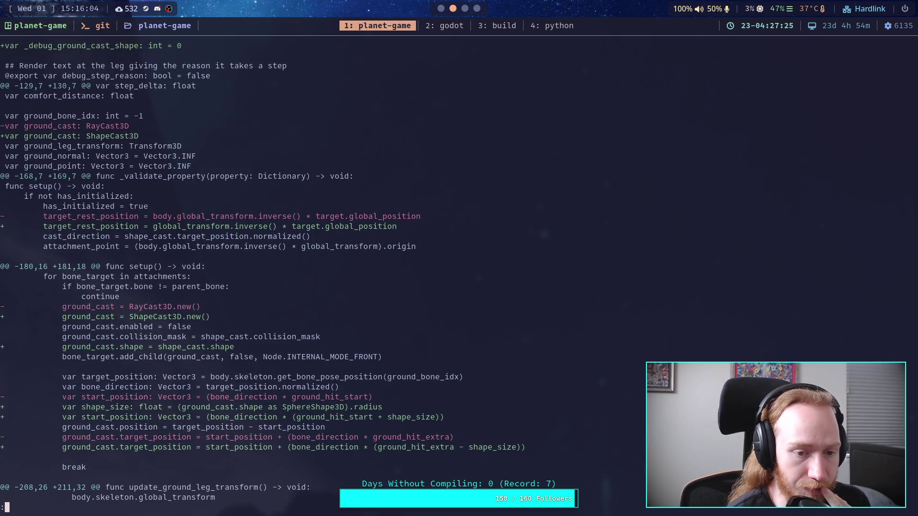
scroll(260, 272, down, 4)
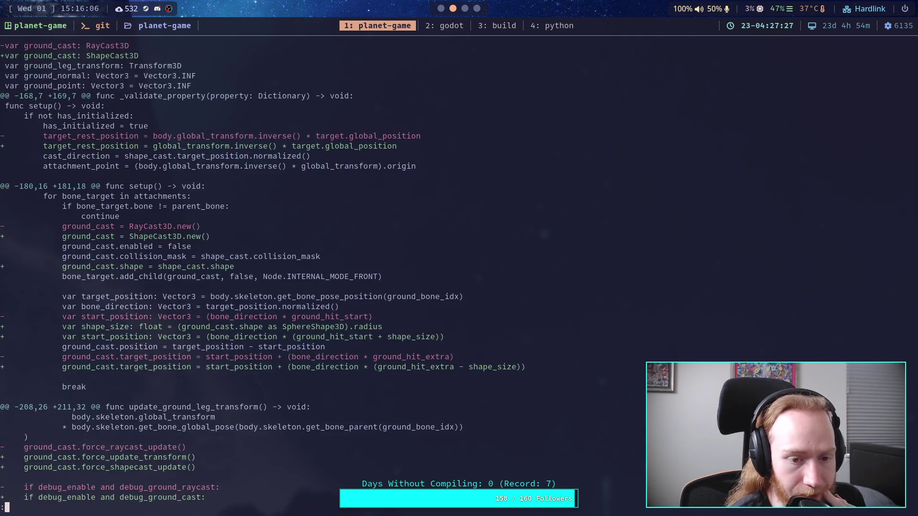
scroll(260, 277, down, 1)
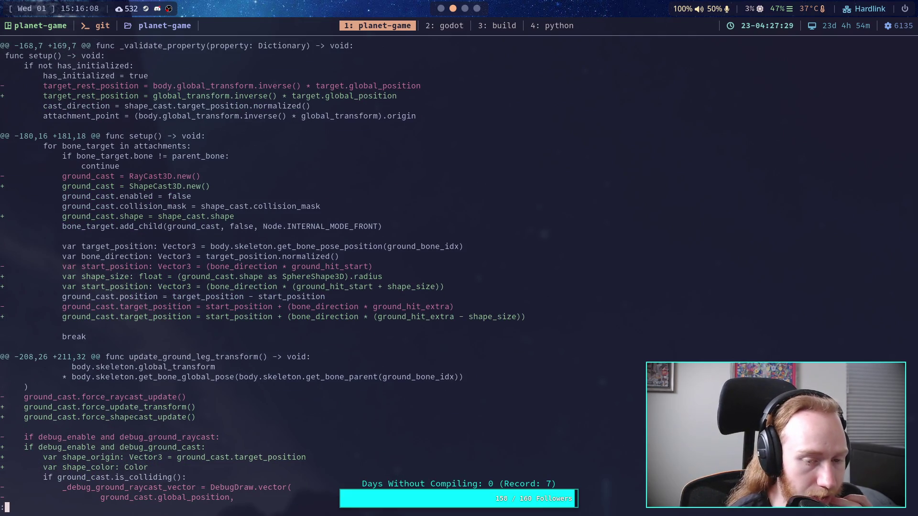
- Append .duplicate() to shape_cast.shape on line 187 of CrawlerLeg.gd
key(super+2)
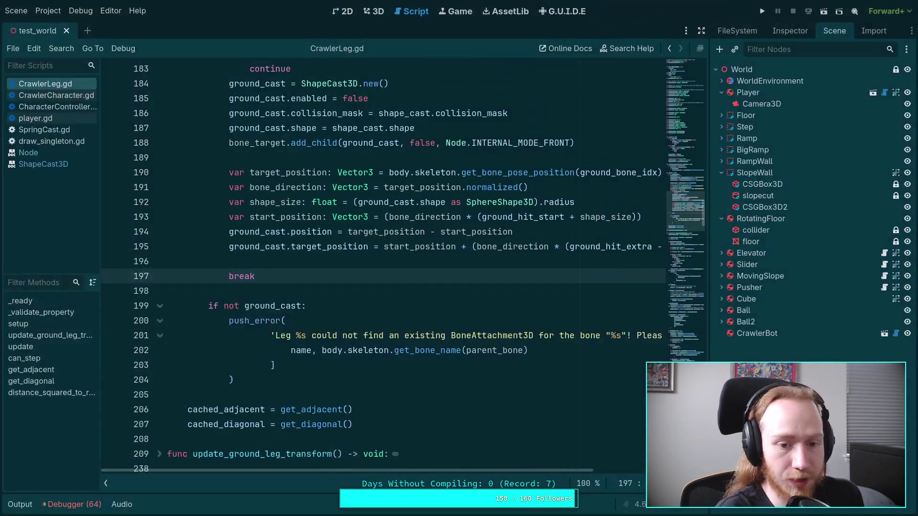
click(459, 127)
text(.dup)
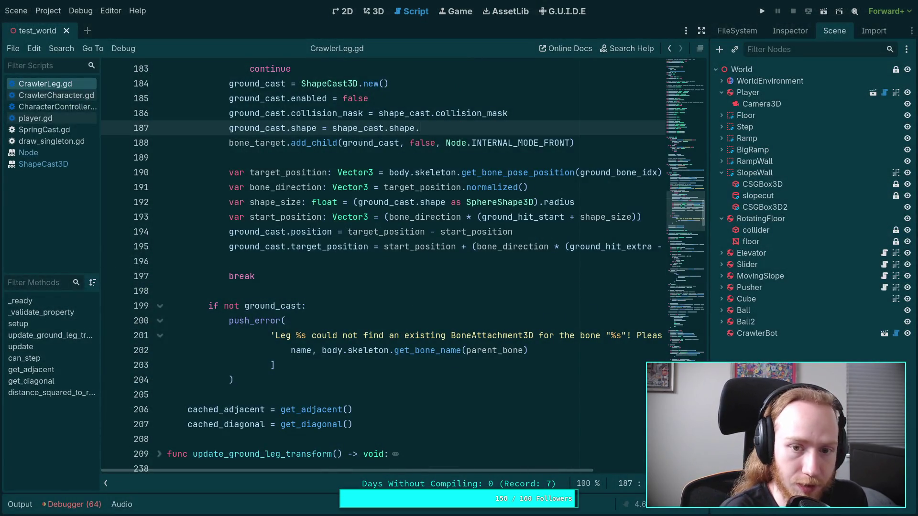
key(Return)
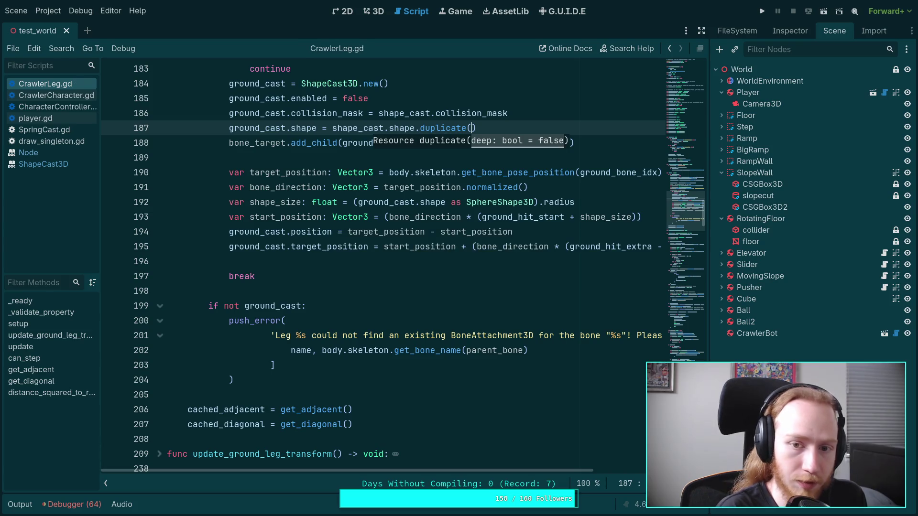
- Quit the old diff and rerun git diff in the terminal
key(super+1)
key(q)
key(Up)
key(Return)
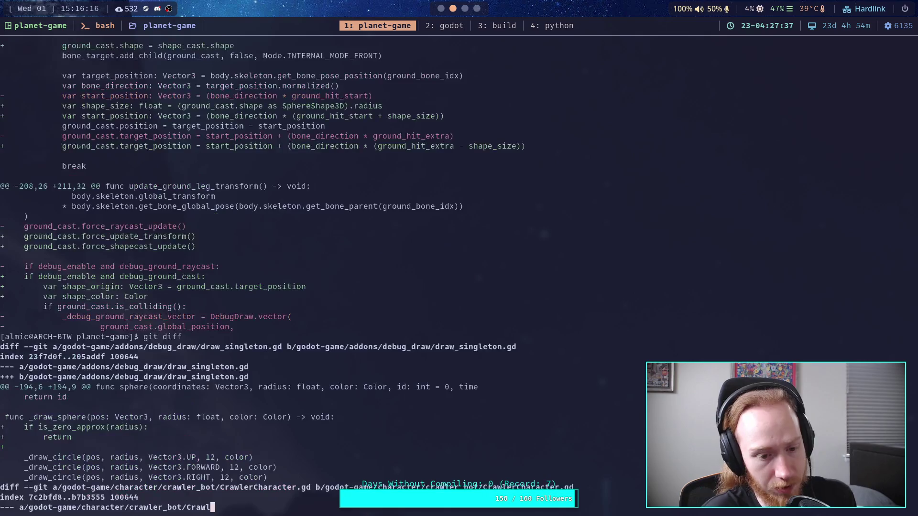
- Scroll the diff to the crawler_leg hunks, then select the duplicate() call on line 187
scroll(229, 273, down, 10)
scroll(261, 272, down, 5)
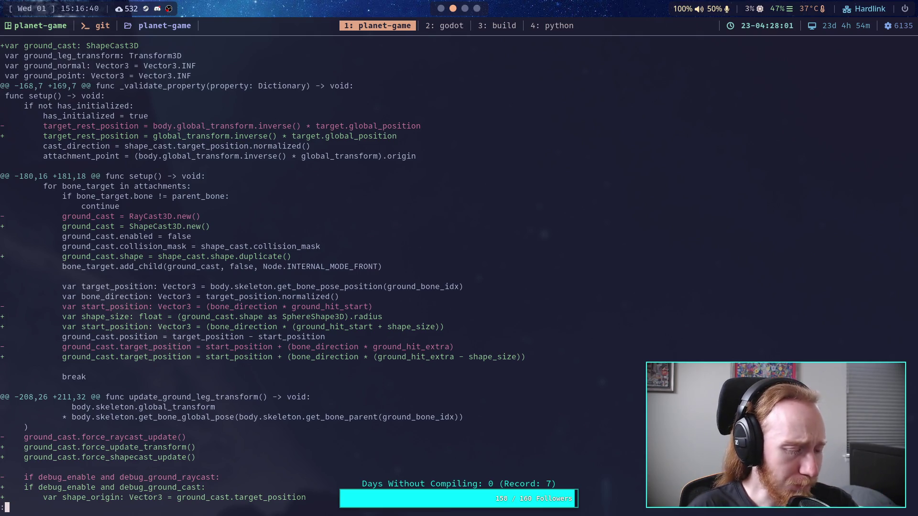
key(super+2)
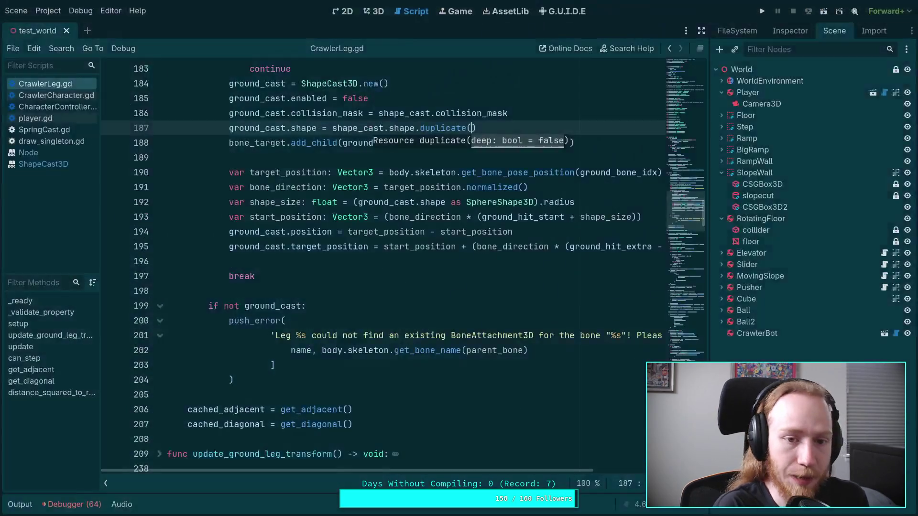
mouse_move(477, 128)
mouse_down()
mouse_move(415, 128)
mouse_move(533, 116)
mouse_up()
- Remove .duplicate() and add a comment above: '# Ground detection should match the step cast'
key(BackSpace)
click(532, 113)
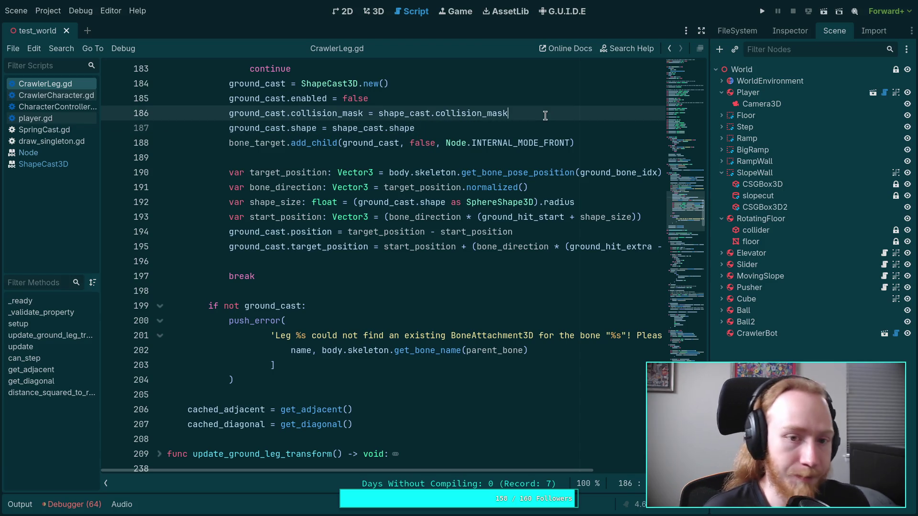
key(Return)
text(# Ground )
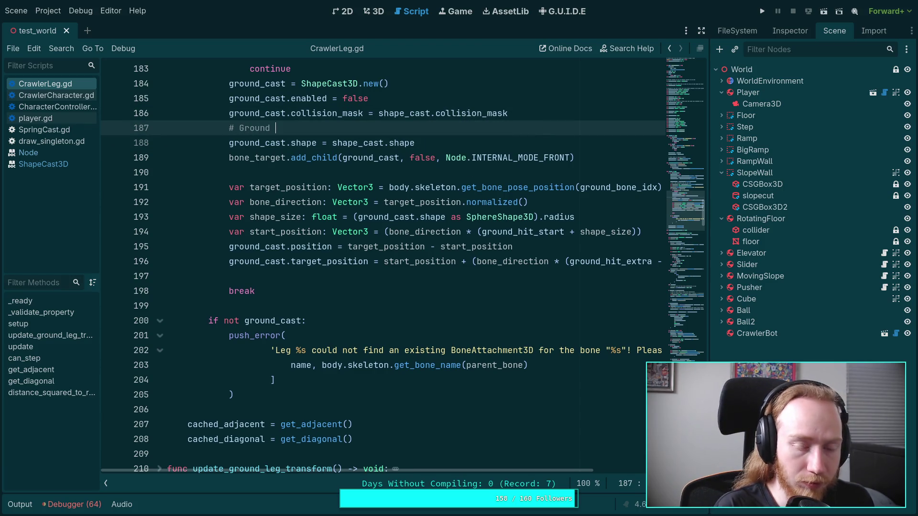
text(detection)
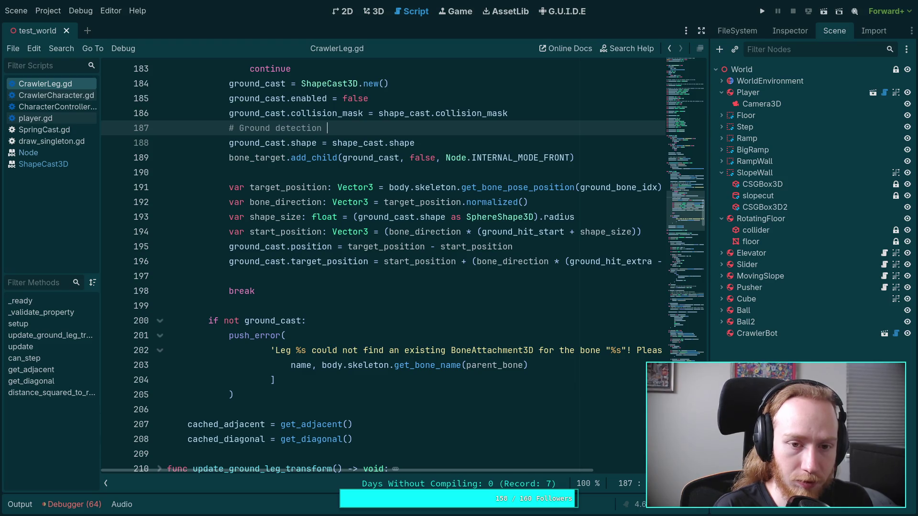
text( should ma)
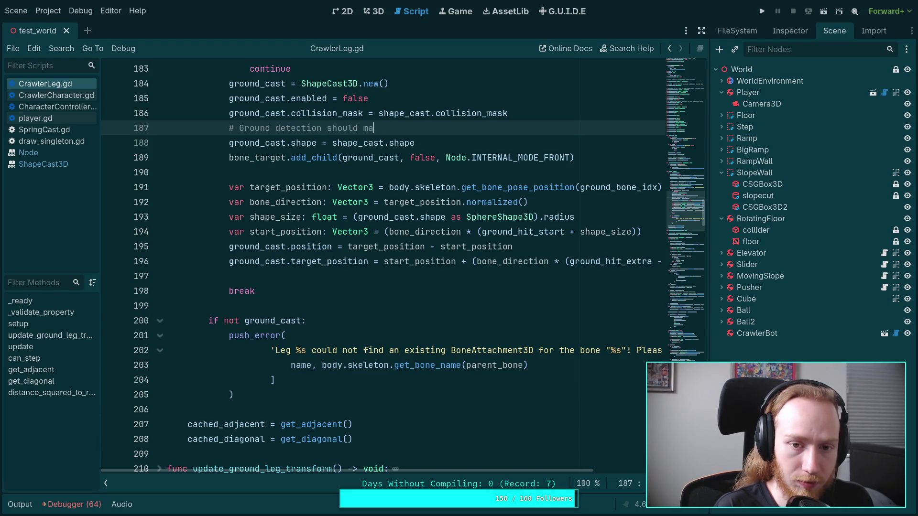
text(tch the step)
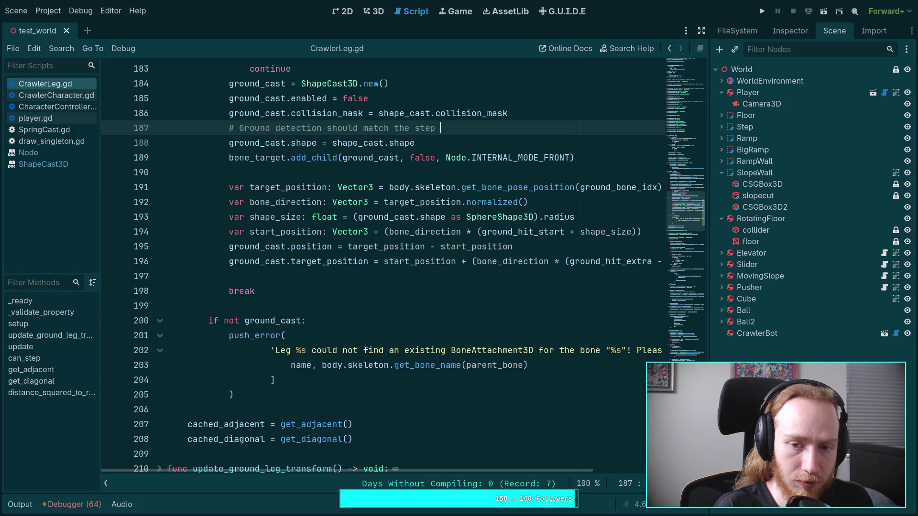
text( colli)
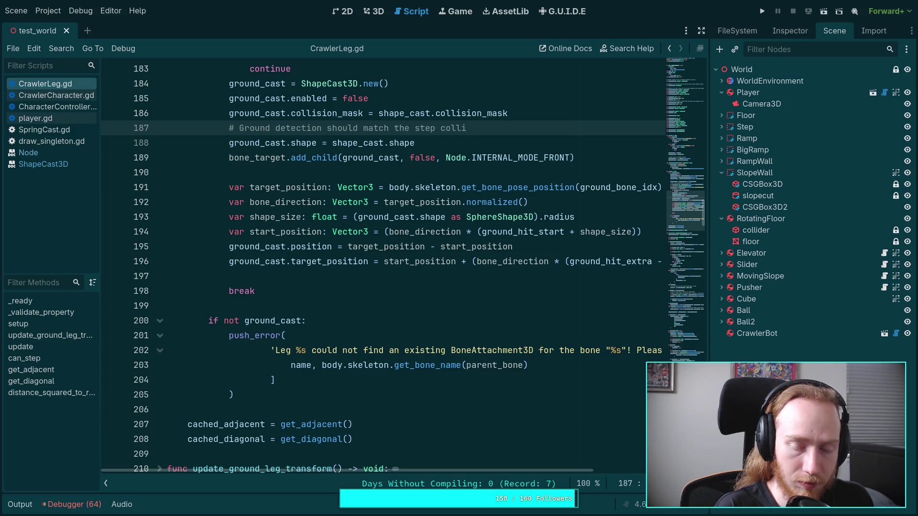
key(BackSpace)
key(BackSpace)
key(BackSpace)
text(cast)
- Reword it to a NOTE: ground cast should share the step cast shape, so they remain synchronized; save
double_click(295, 129)
text(cast)
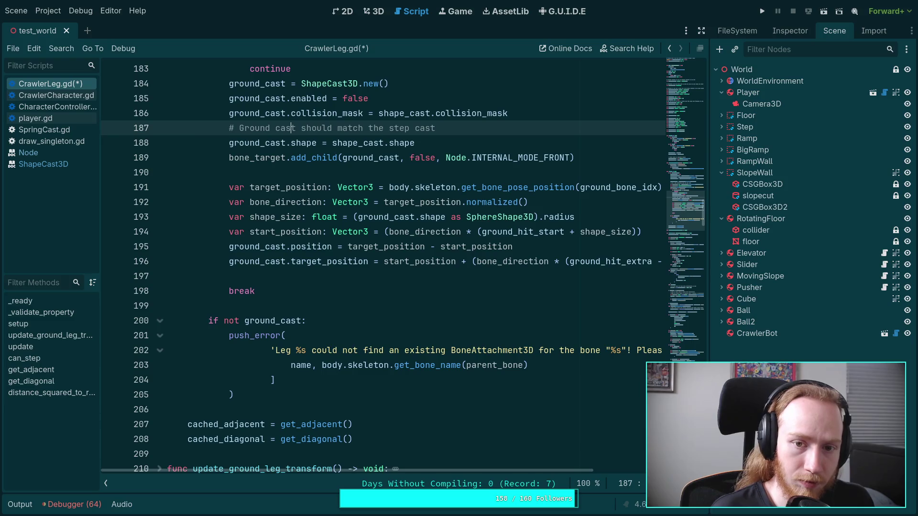
text(NOTE:)
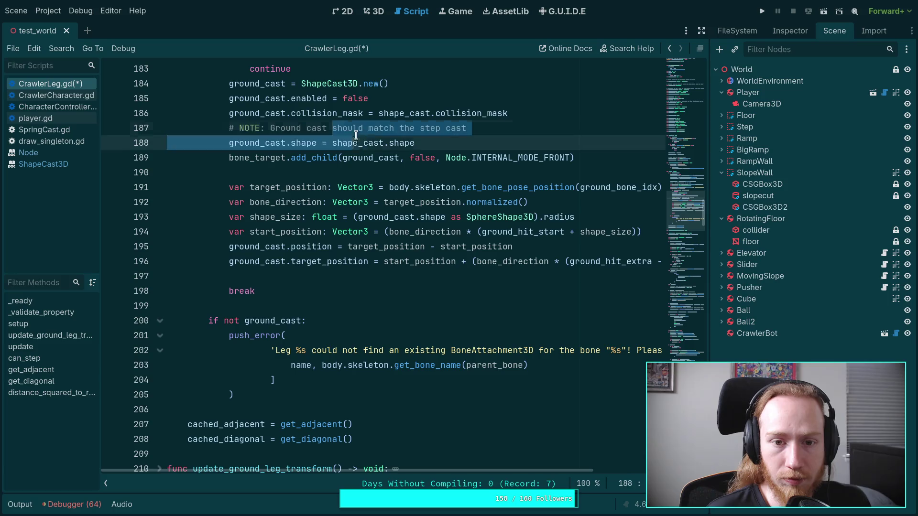
drag(391, 128, 368, 129)
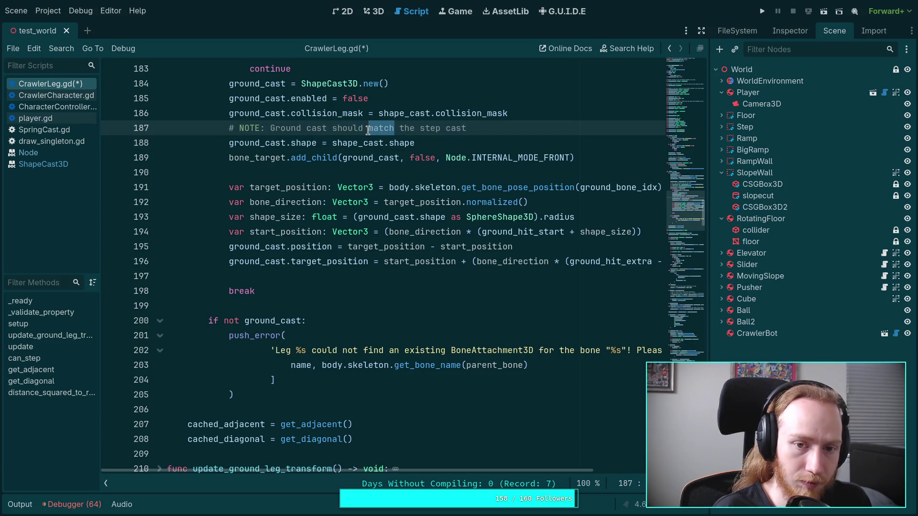
text(share)
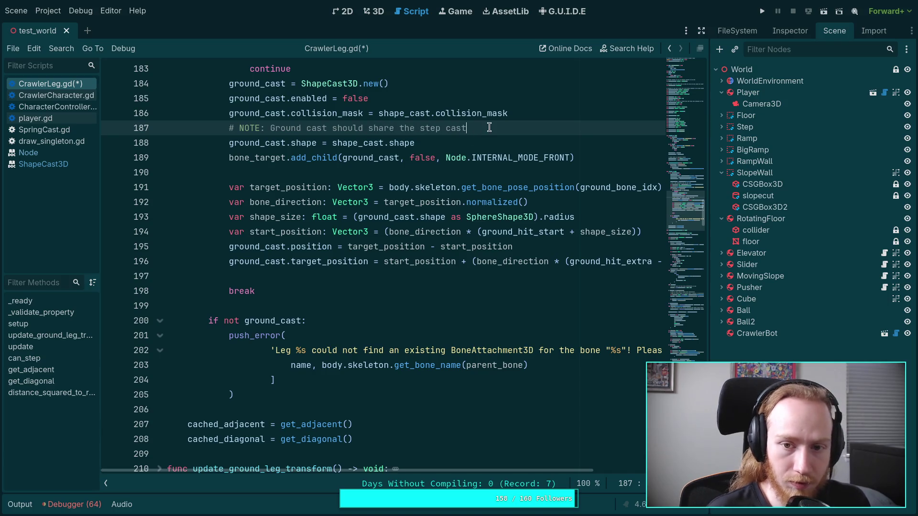
text( the step cast shape)
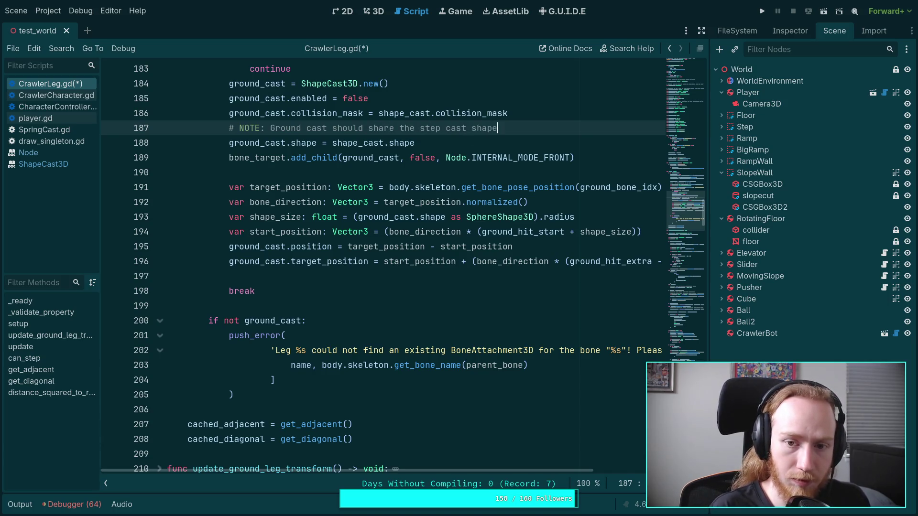
text(, so they remain synchroni)
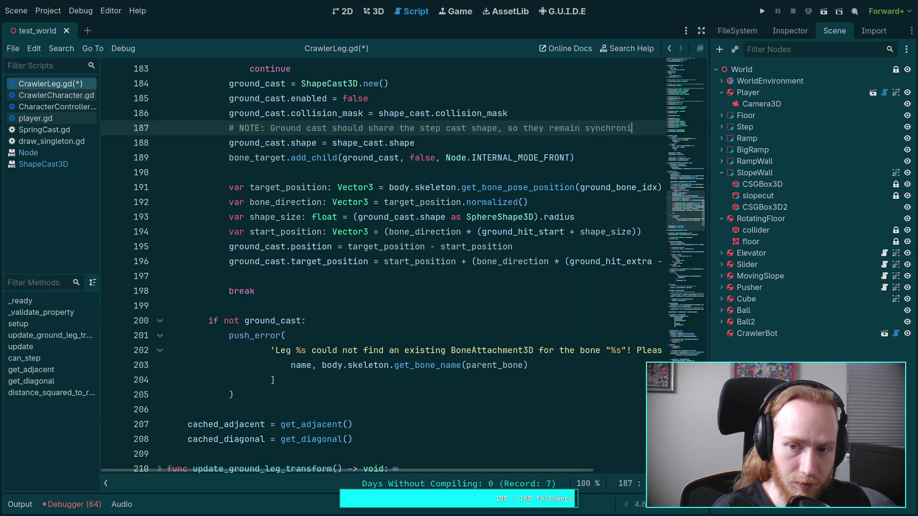
text(zed)
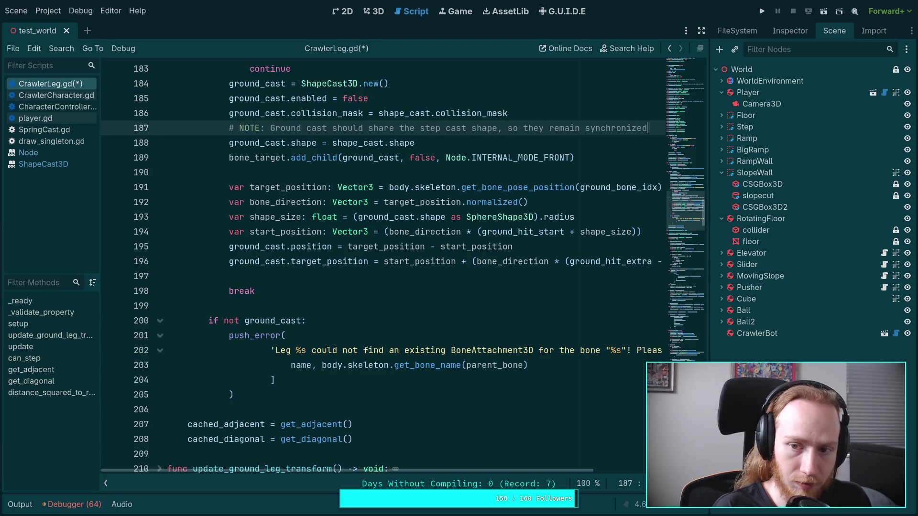
key(ctrl+s)
key(super+1)
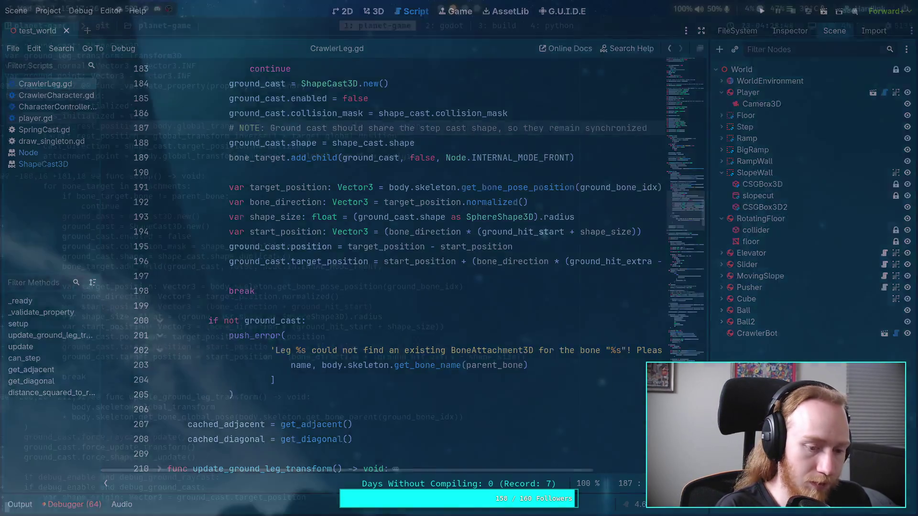
- Rerun git diff and page down to the NOTE comment and update_ground_leg_transform changes
key(Return)
scroll(459, 268, down, 10)
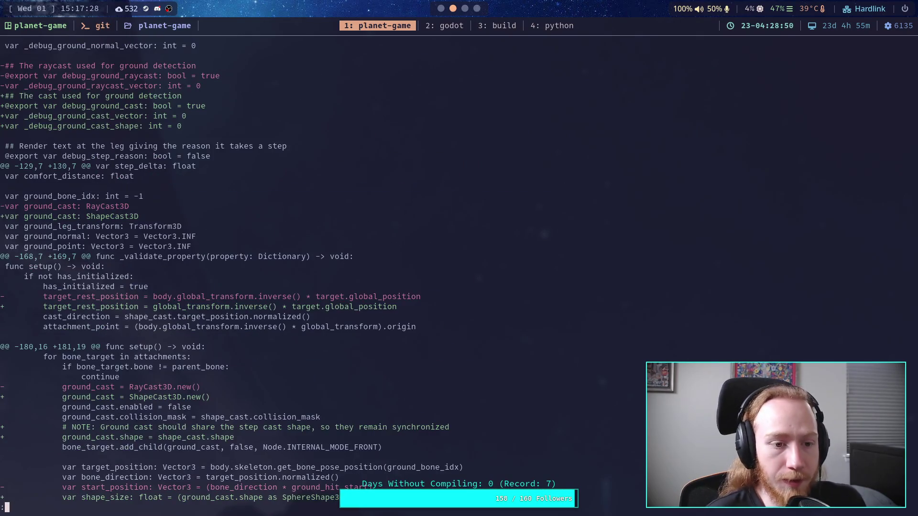
key(Down)
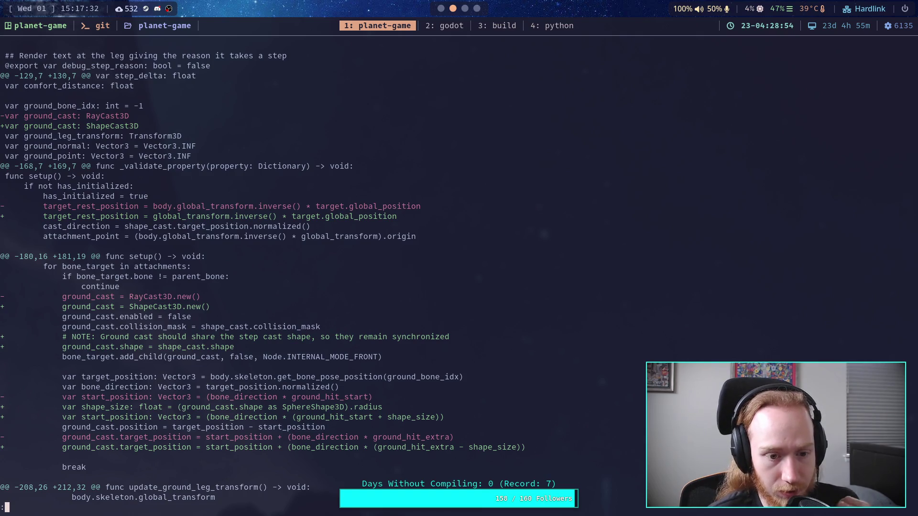
key(j)
key(j)
key(j)
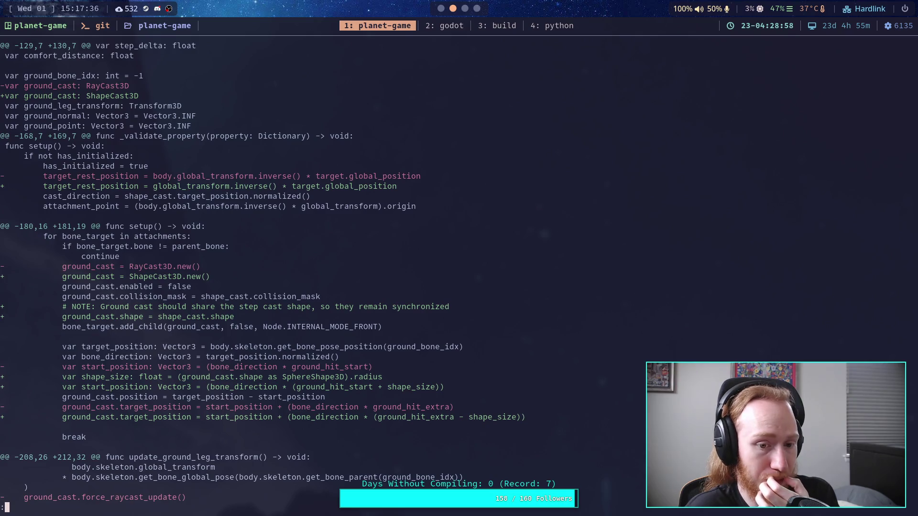
key(j)
key(j)
key(j)
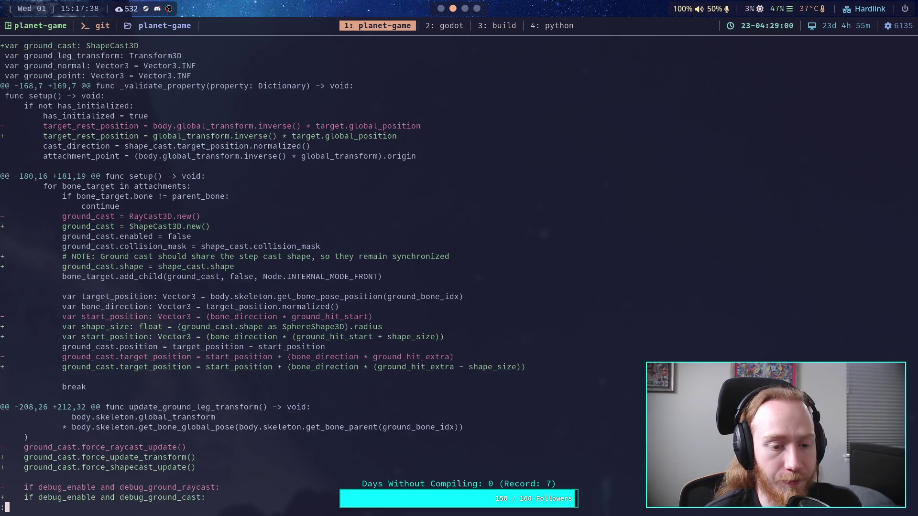
key(super+2)
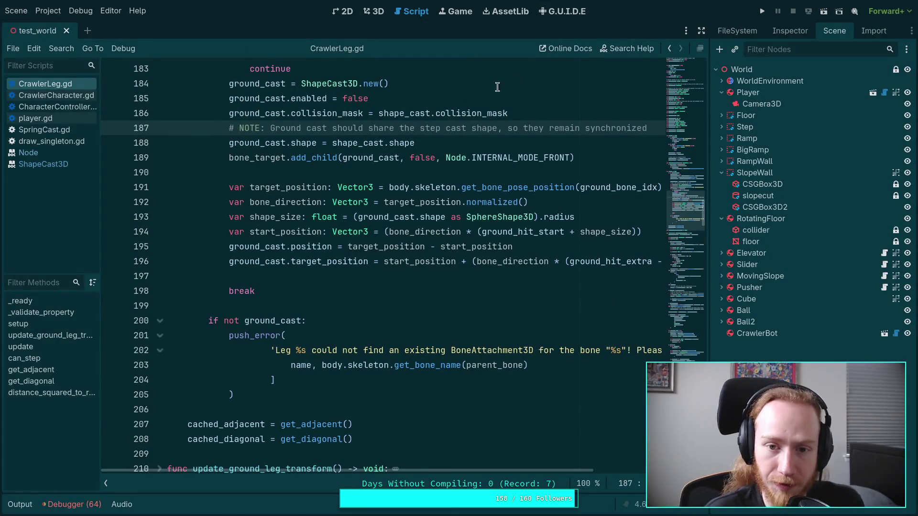
- Reword the line 187 ground cast note to share the resource "(NOT a copy!)" and save CrawlerLeg.gd
drag(419, 128, 441, 128)
click(487, 128)
click(497, 128)
text(res)
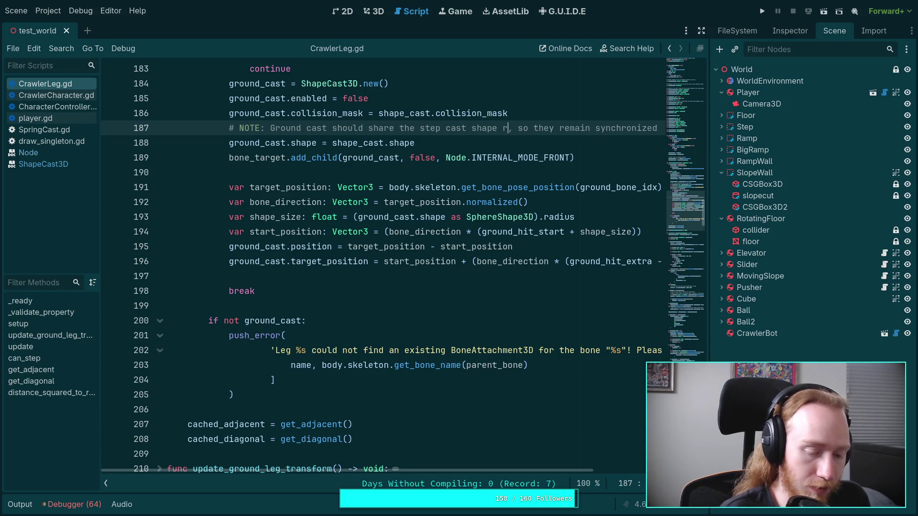
text(onrce)
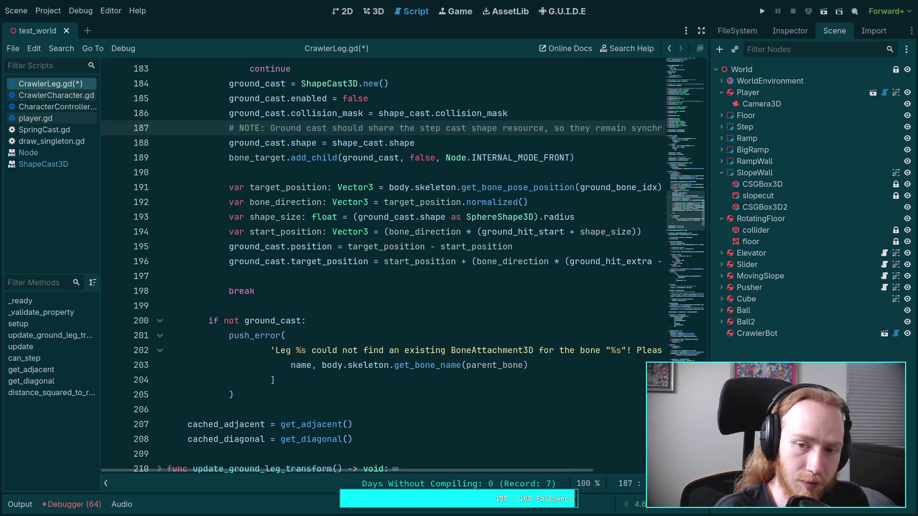
text(, NOT , )
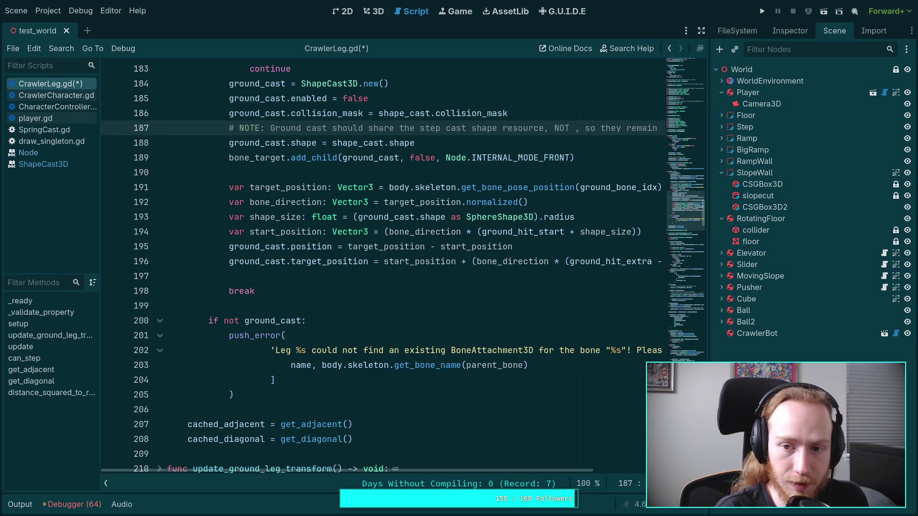
text(a )
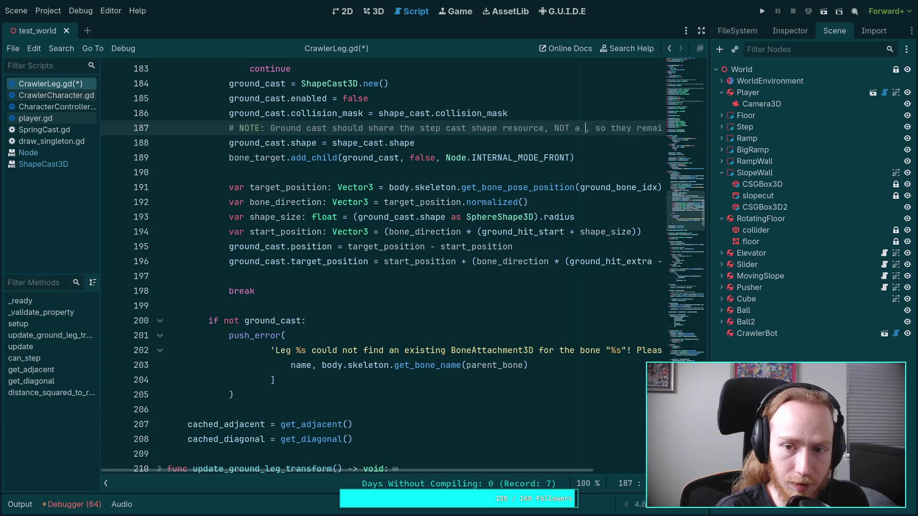
text(copy)
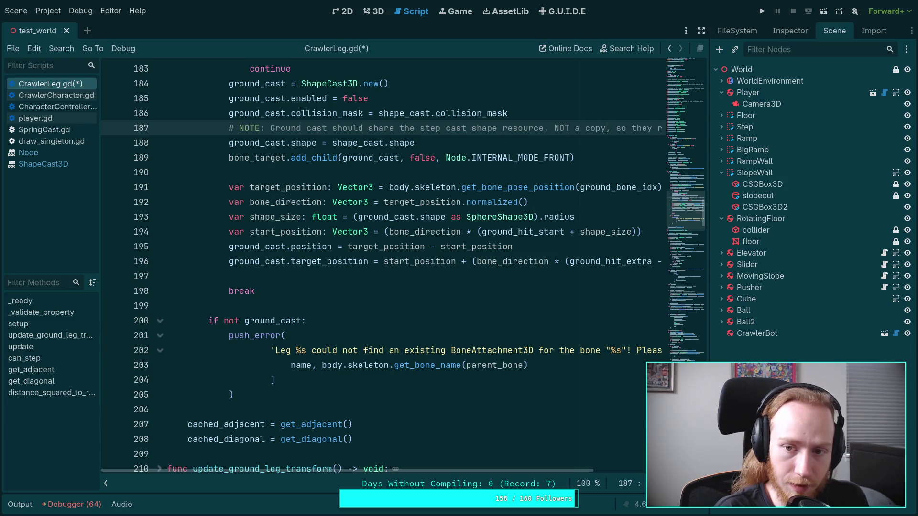
text())
text(!)
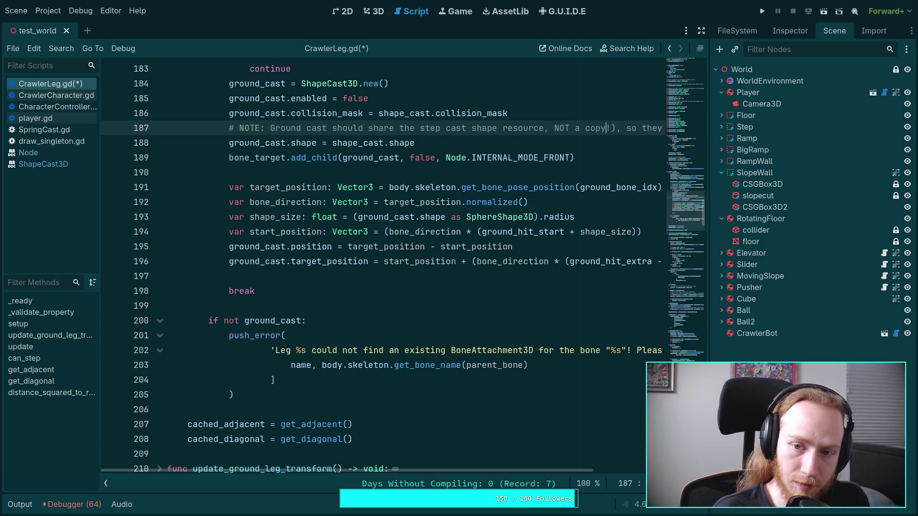
text(()
key(BackSpace)
click(601, 128)
key(ctrl+s)
- Switch to the terminal workspace showing the git diff
key(super+1)
key(super+2)
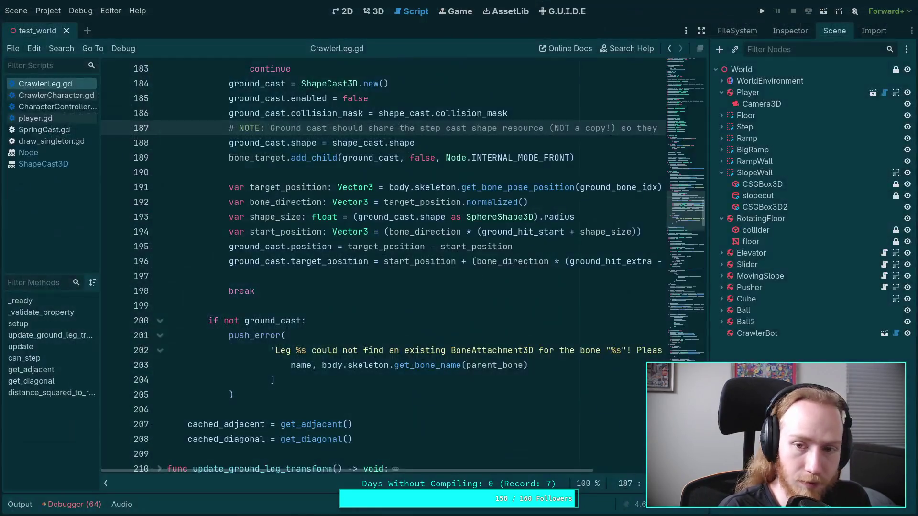
key(super+1)
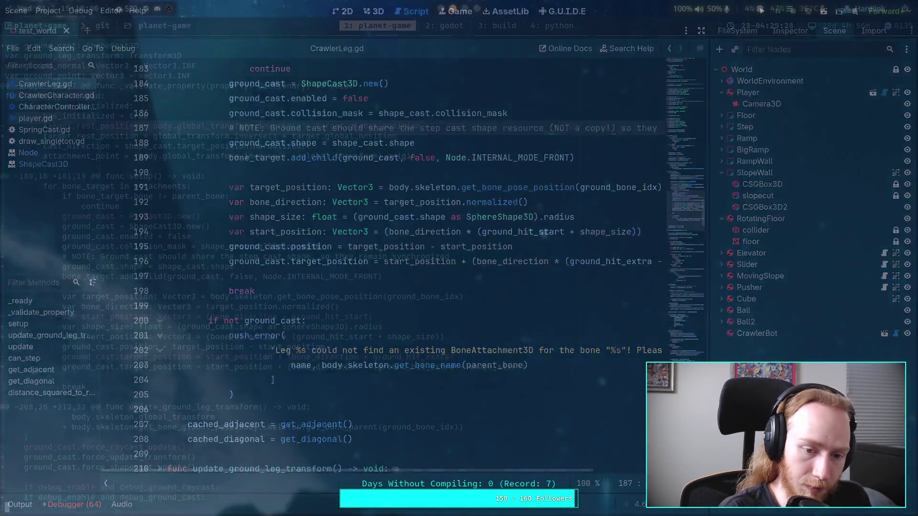
- Re-run git diff and read through CrawlerLeg.gd, player.gd and Crawler Bot.md changes to the end
key(q)
key(Up)
key(Return)
key(space)
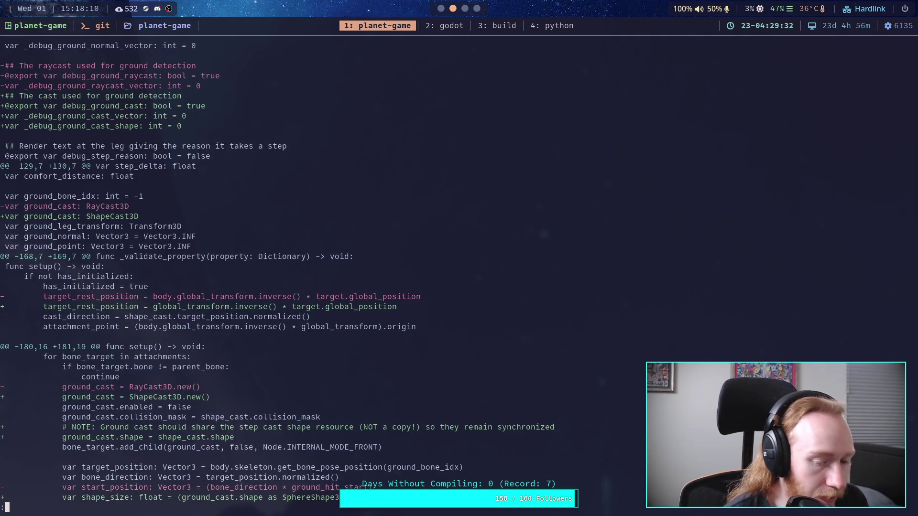
key(Down)
key(Down)
key(Down)
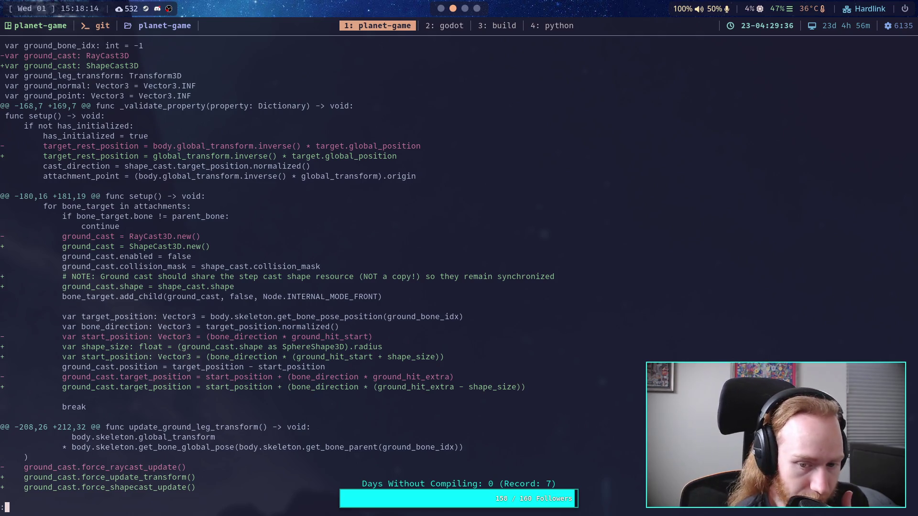
key(Down)
key(Down)
key(Down)
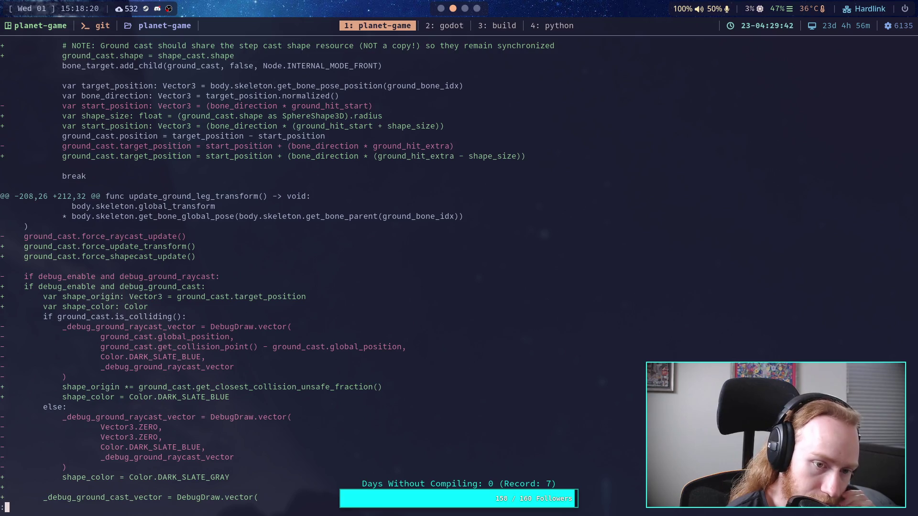
key(Down)
key(Down)
key(Down)
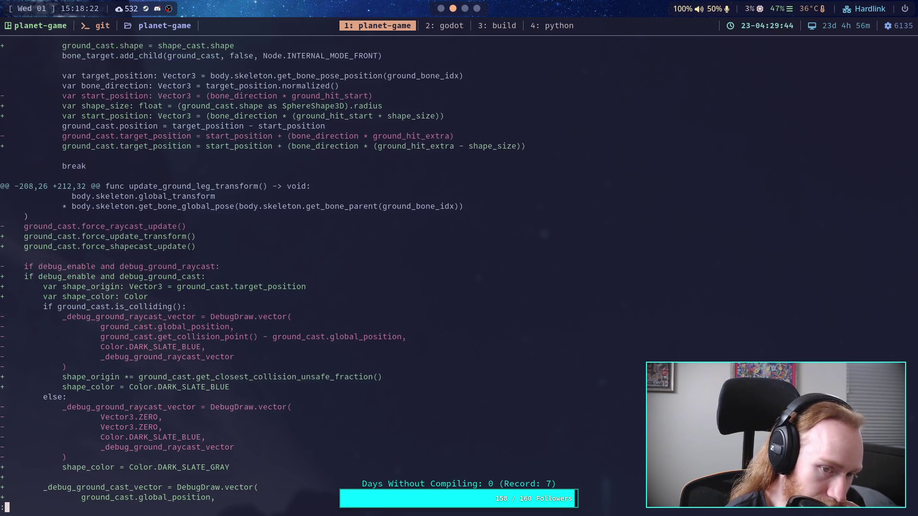
key(Down)
key(Down)
key(Down)
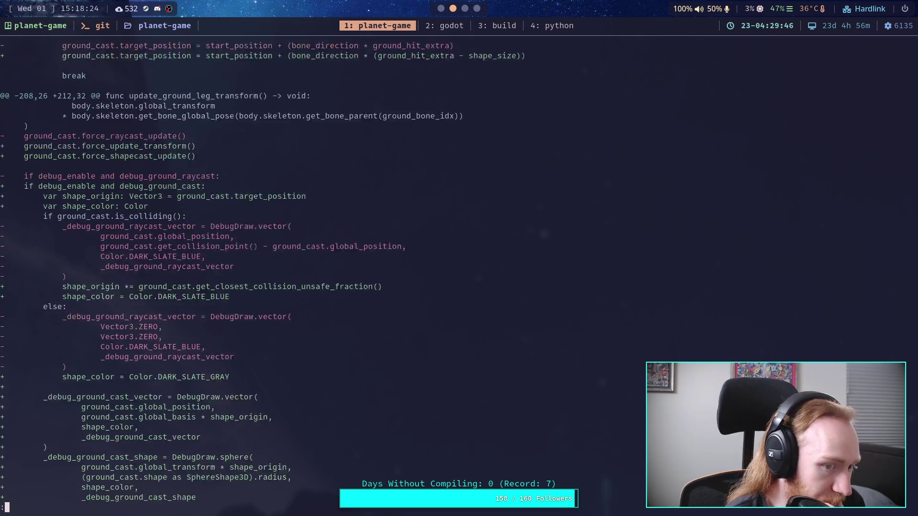
key(Down)
key(Down)
key(Down)
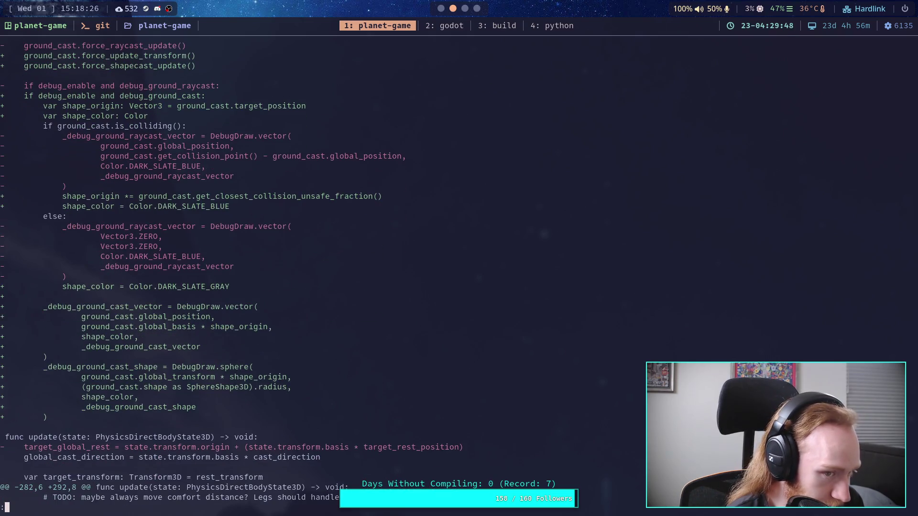
key(Down)
key(Down)
key(Down)
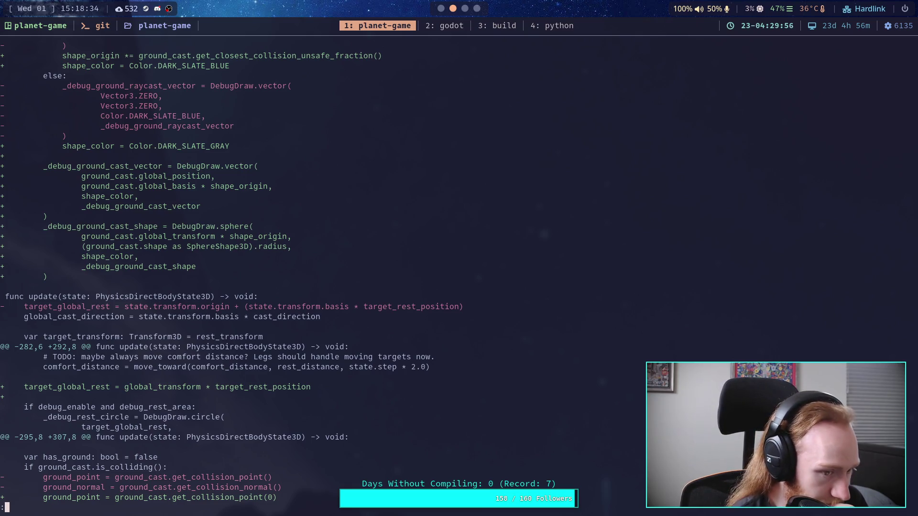
key(Down)
key(Down)
key(Down)
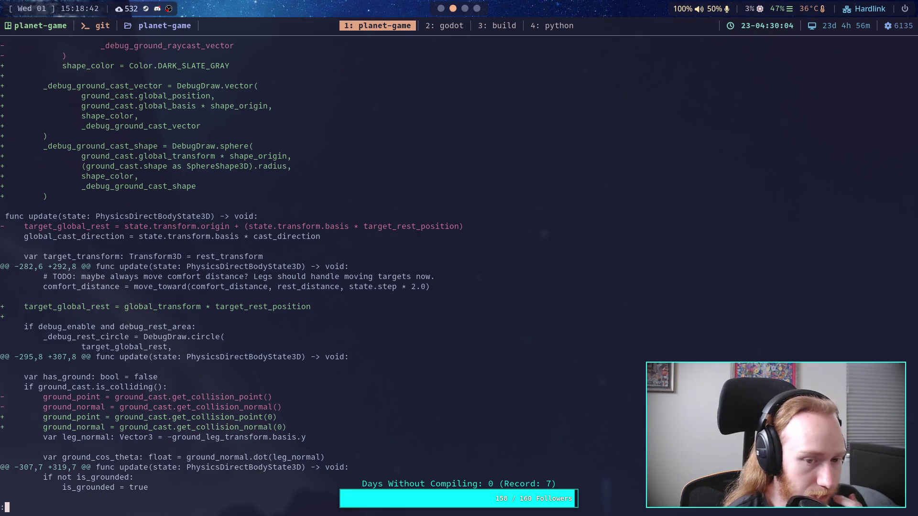
key(Down)
key(Down)
key(Down)
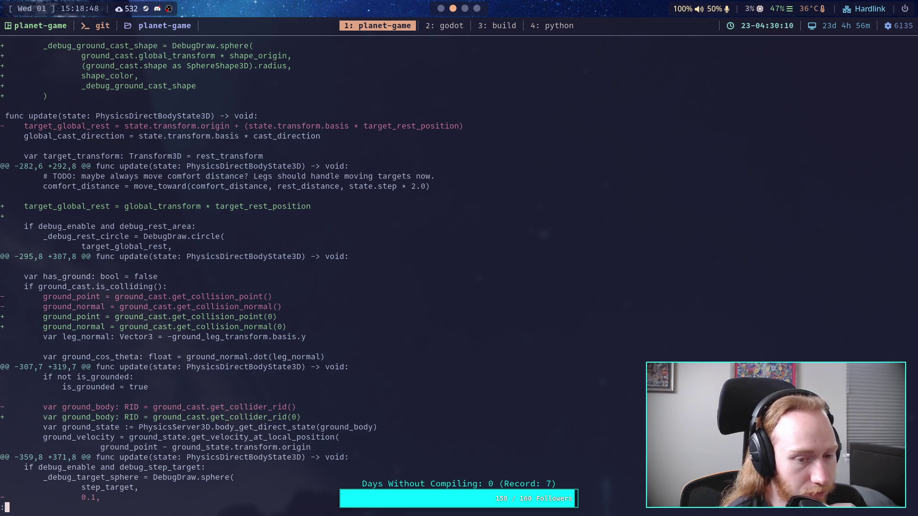
key(Down)
key(Down)
key(Down)
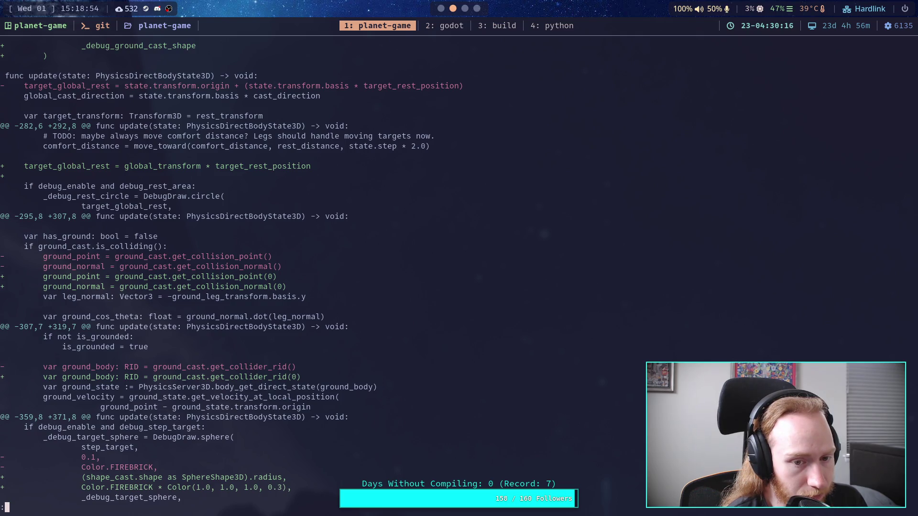
key(Down)
key(Down)
key(Down)
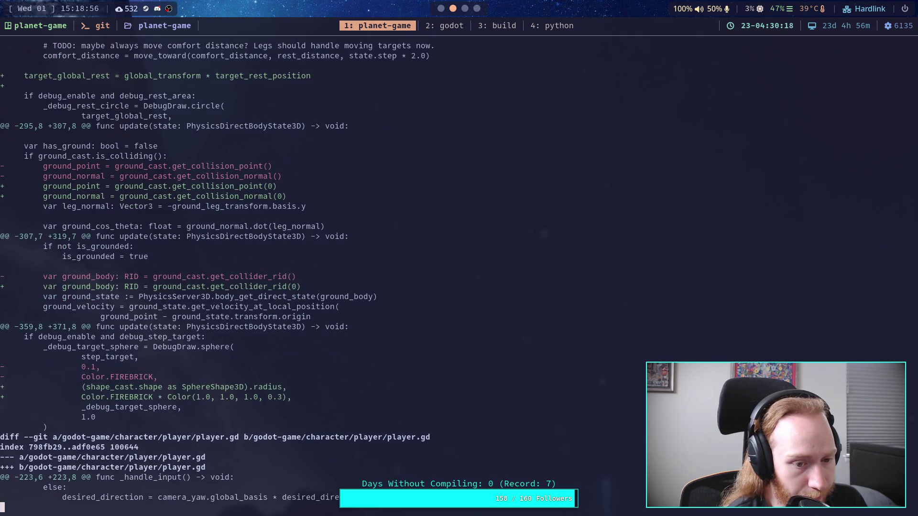
key(Down)
key(Down)
key(Down)
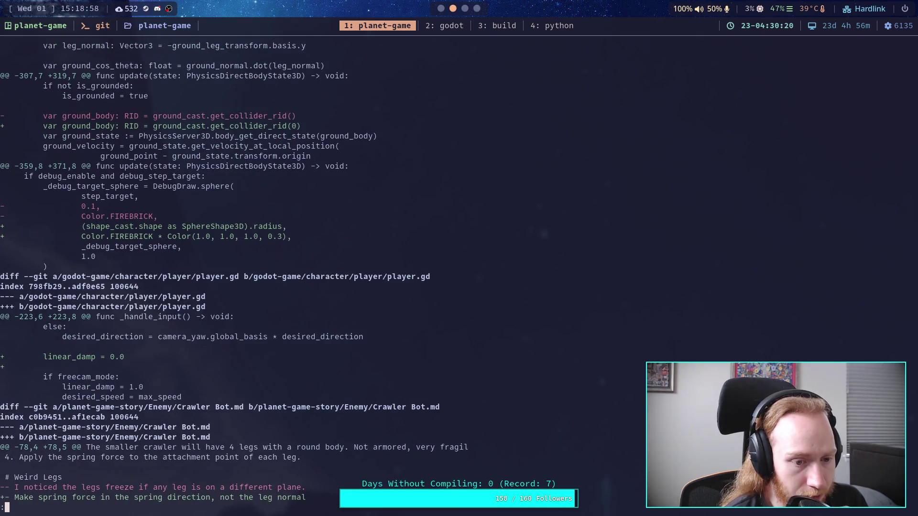
key(Down)
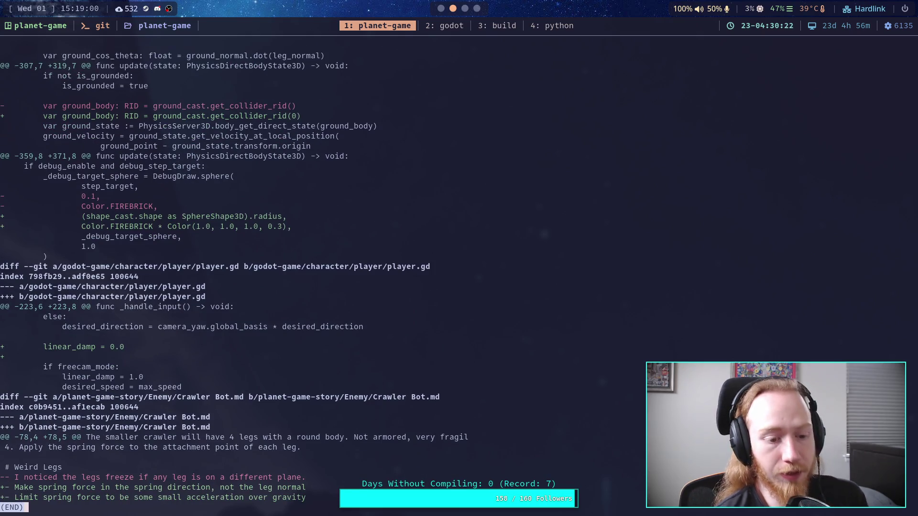
- Check git status and stage the godot-game/ folder
text(q)
text(git status)
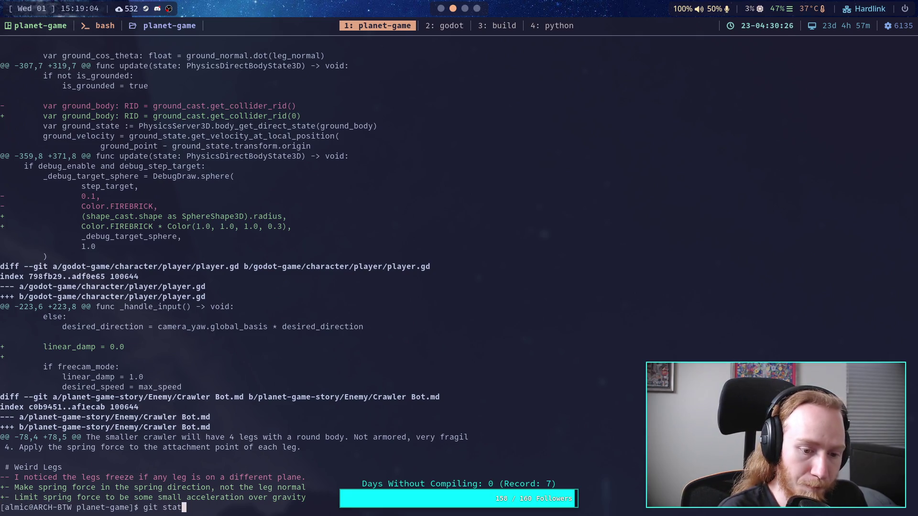
key(Return)
text(git add god)
key(Tab)
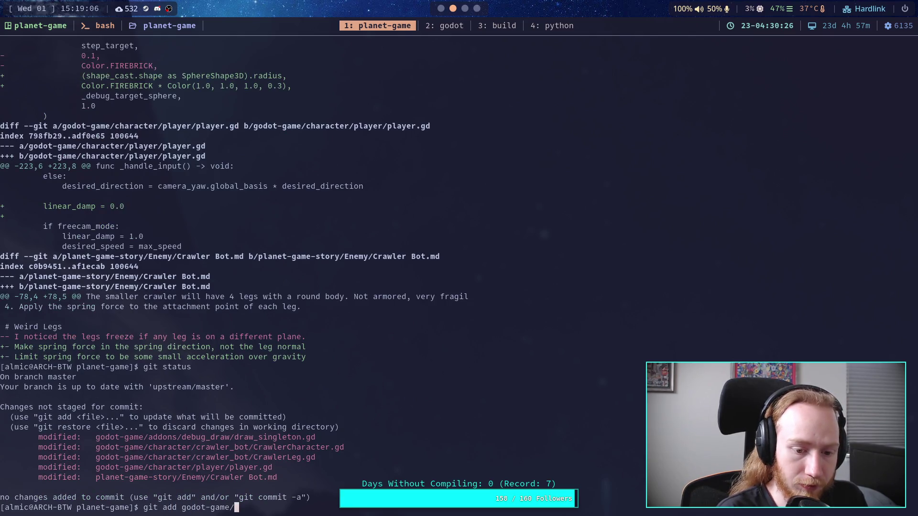
key(Return)
- Start a git commit and enter insert mode in the message editor
text(git commit)
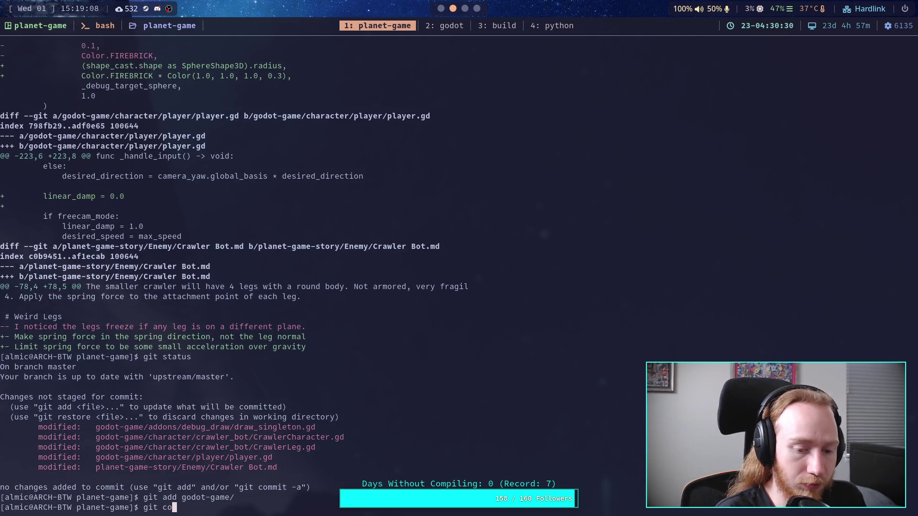
key(Return)
key(i)
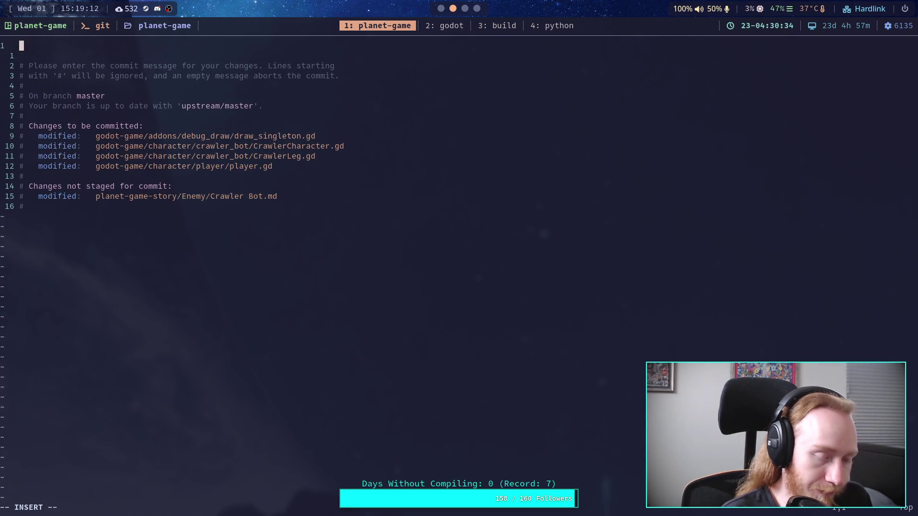
- Write summary 'Improve crowler movement, some bug fixes' and a bullet on shared stepping/ground collision detection
text(Improve cro)
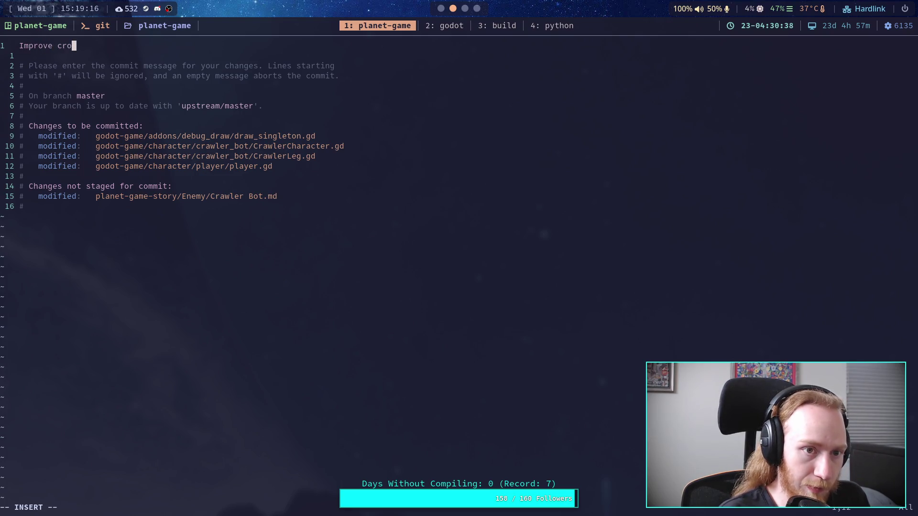
key(BackSpace)
text(awler )
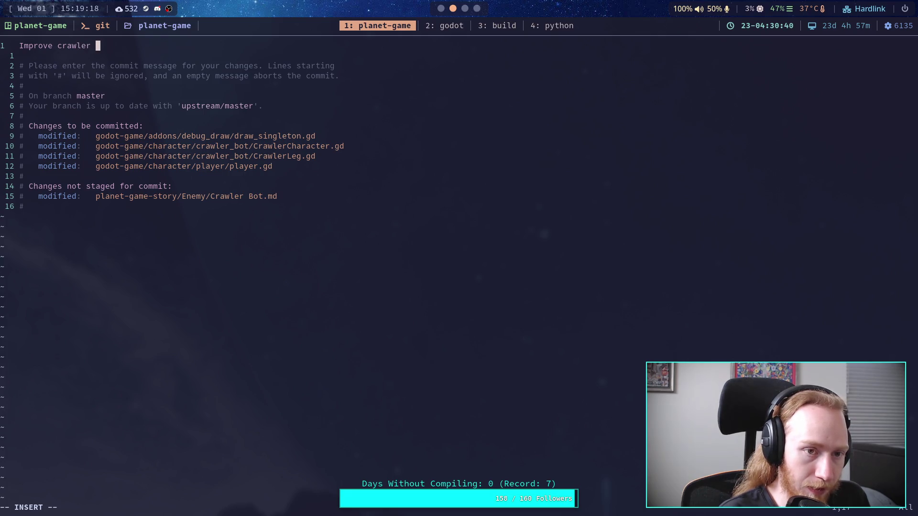
text(movement, )
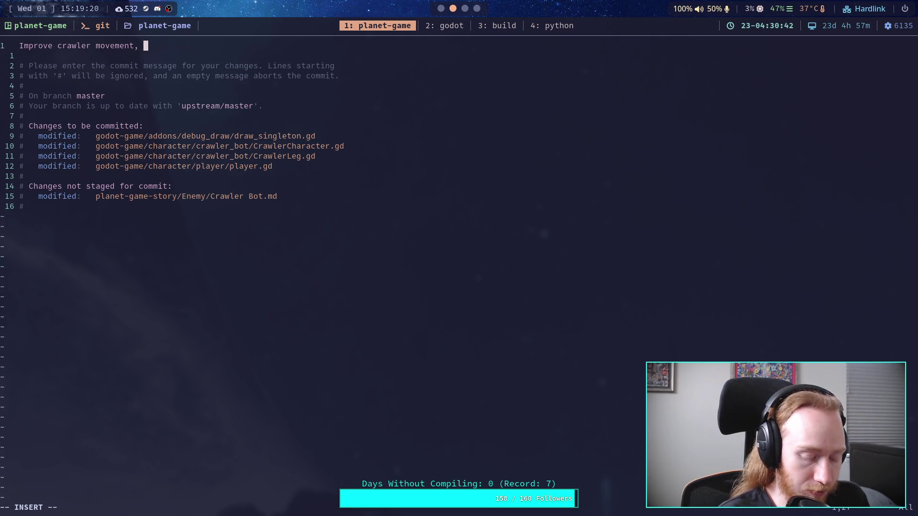
text(some bug fixes)
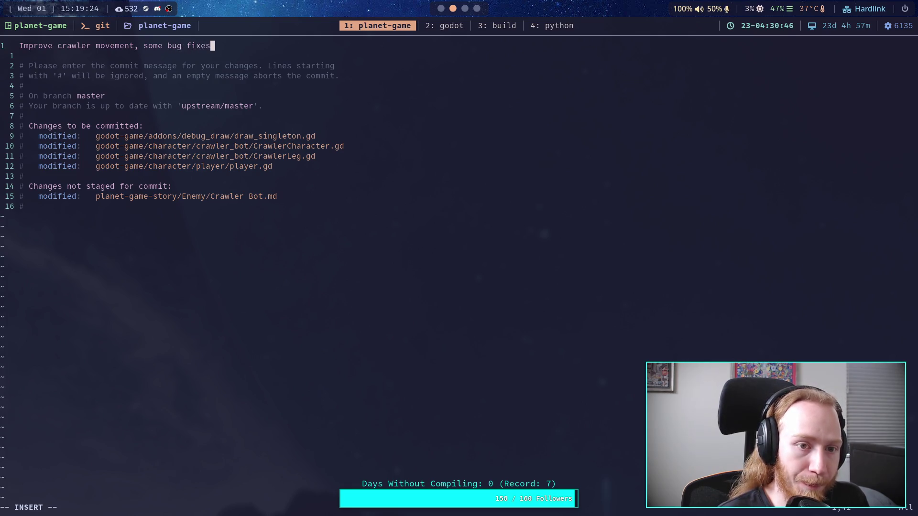
key(Return)
key(Return)
text(- )
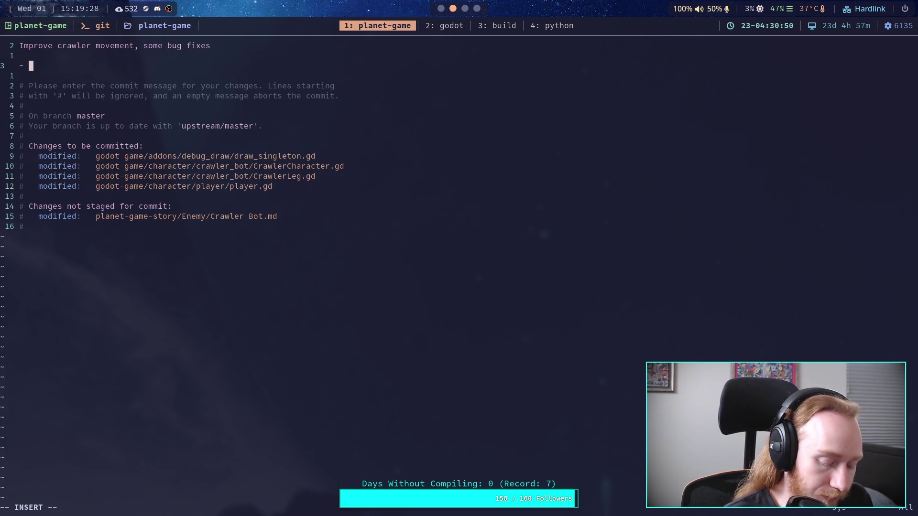
text(Crawler )
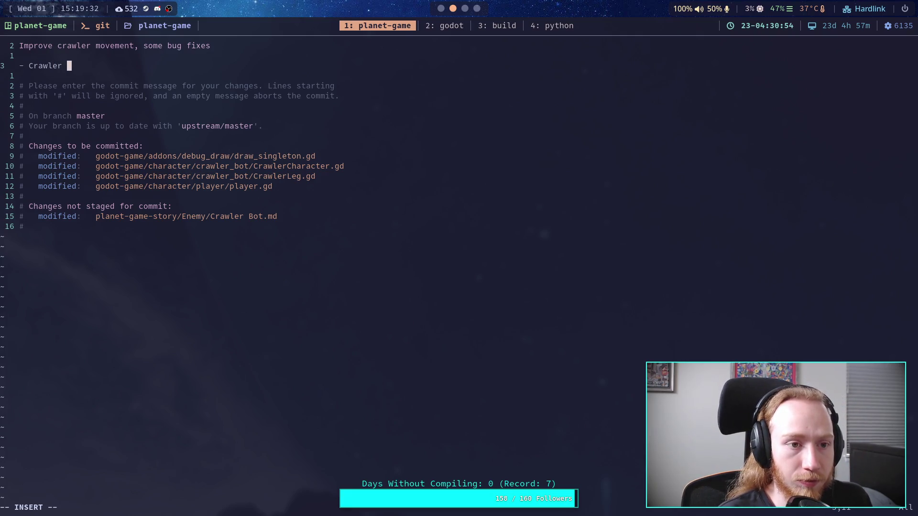
text(uses )
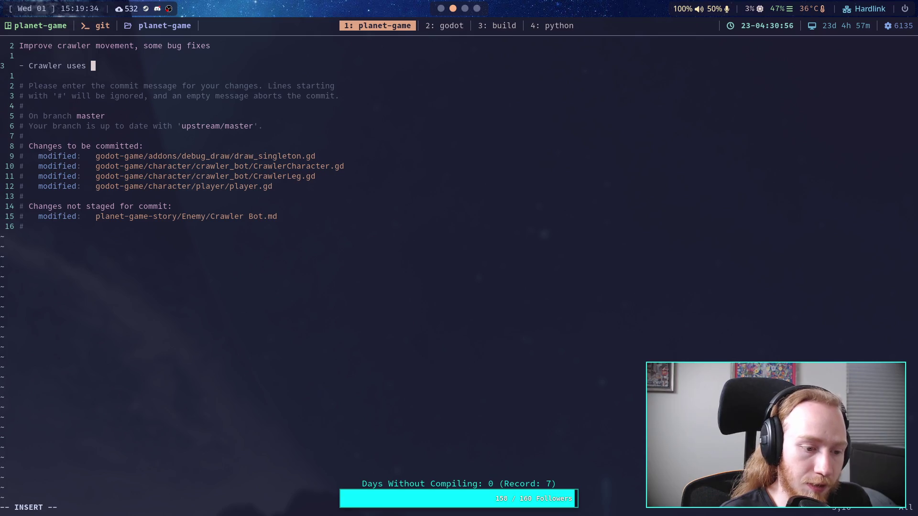
text(the step)
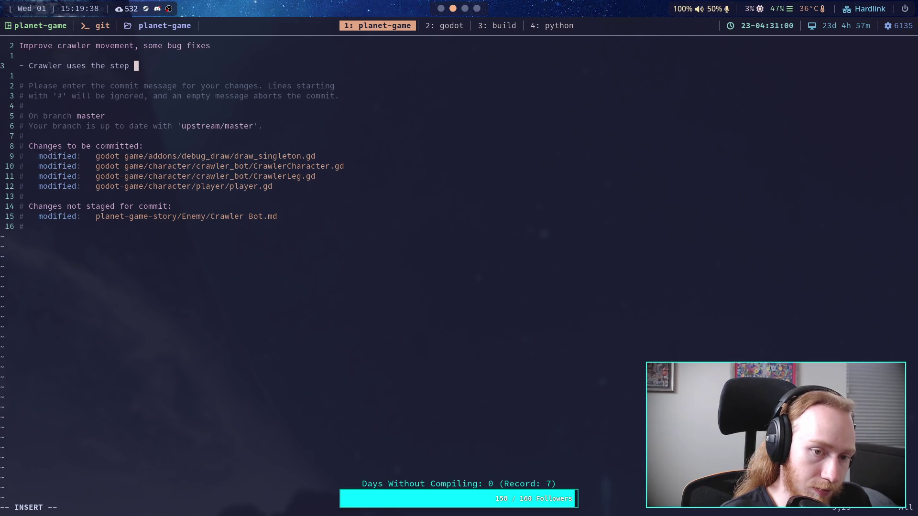
key(BackSpace)
key(BackSpace)
key(BackSpace)
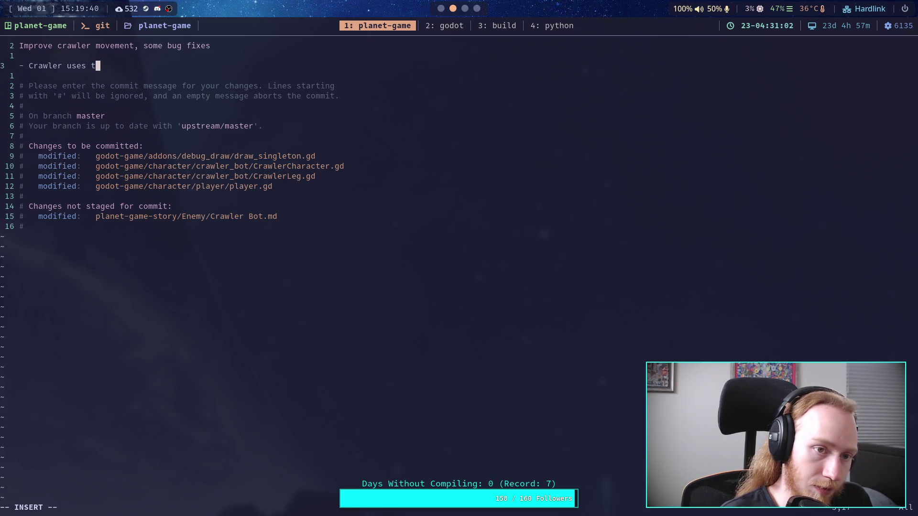
key(BackSpace)
text(u)
key(BackSpace)
text(shares the collision detection for stepping with)
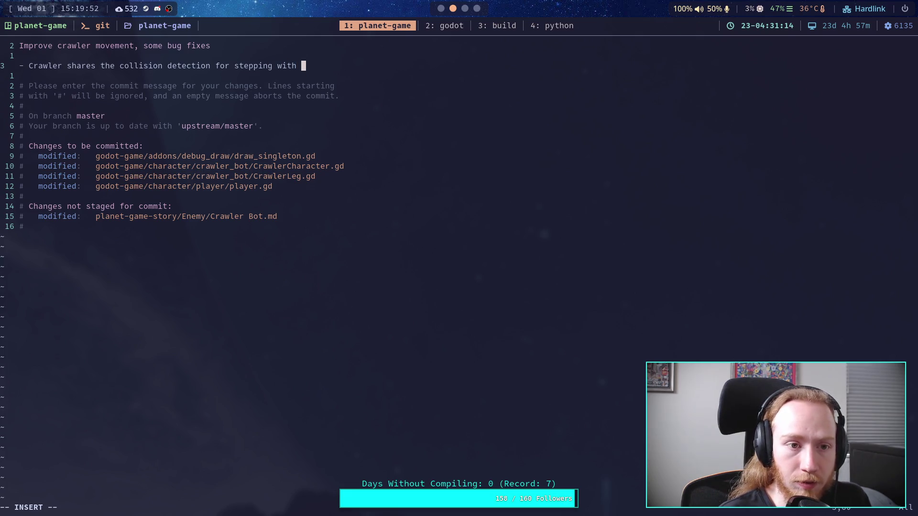
key(Return)
text(actual ground )
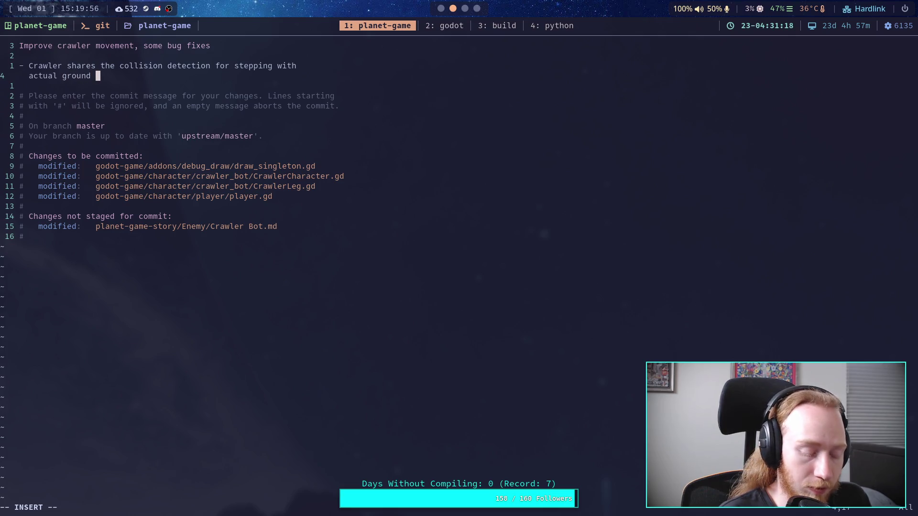
text(collision)
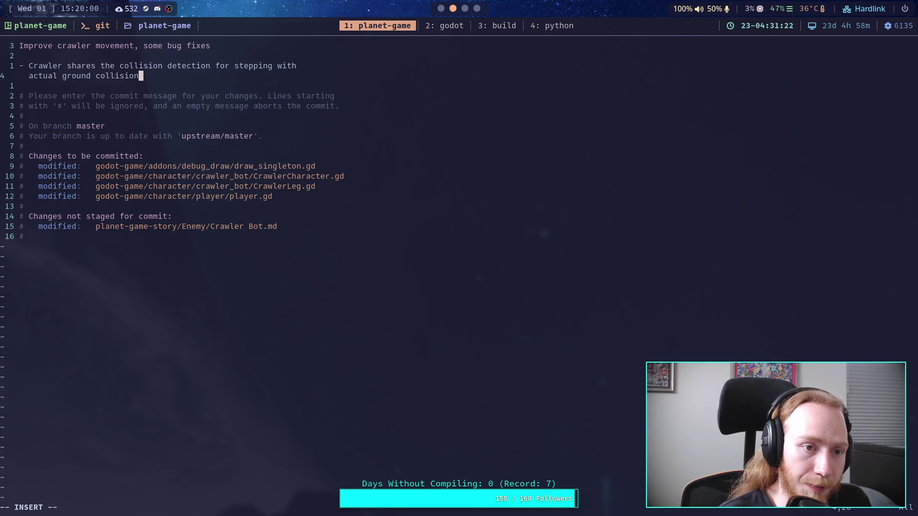
text(, )
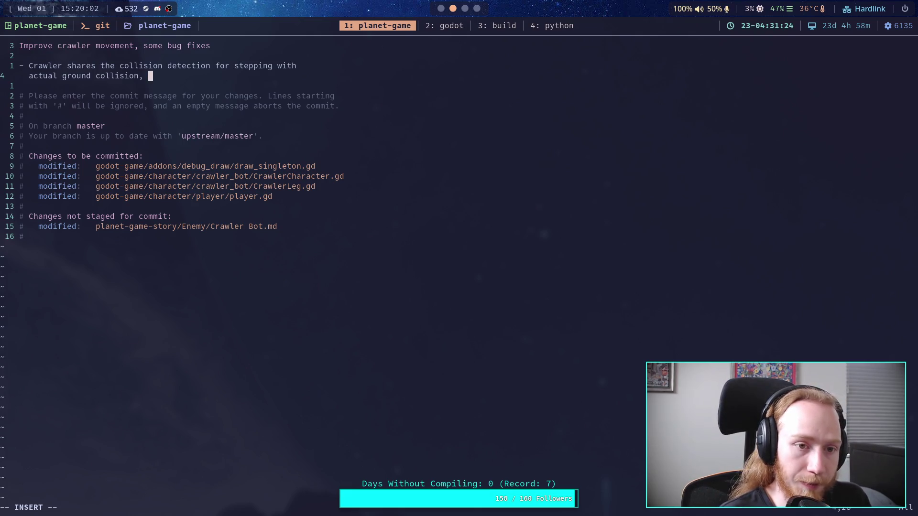
text(preventing edge cases )
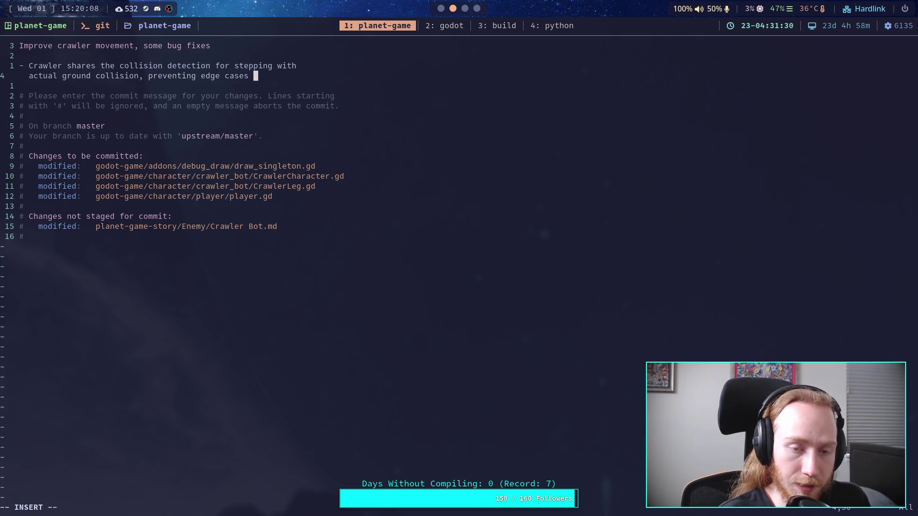
text(cause)
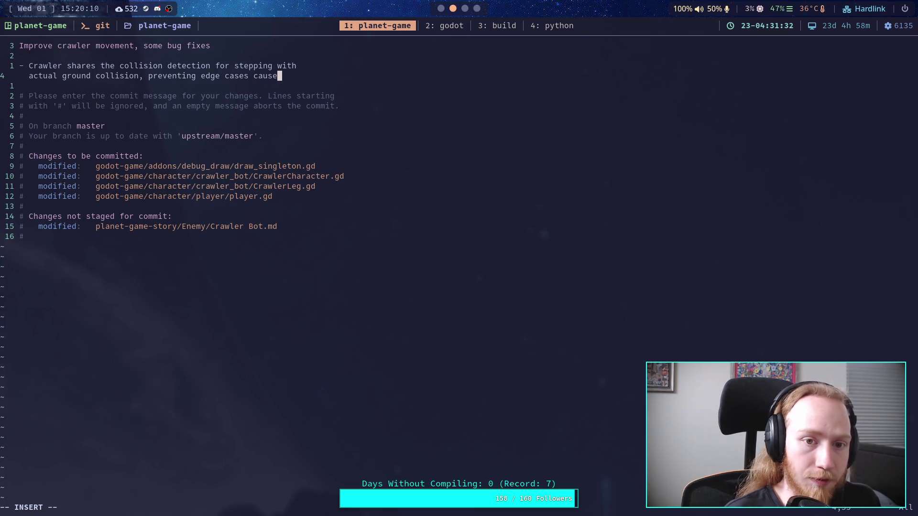
text(d by   us)
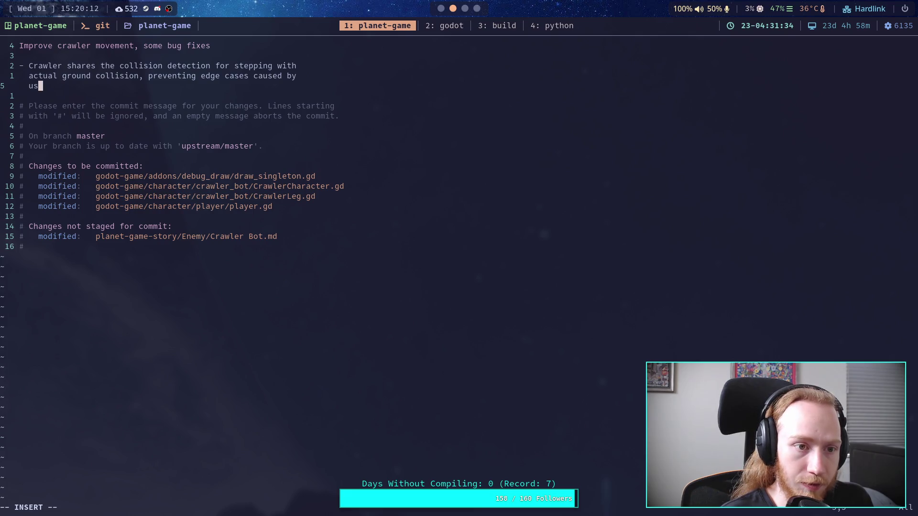
text(ing a raycast)
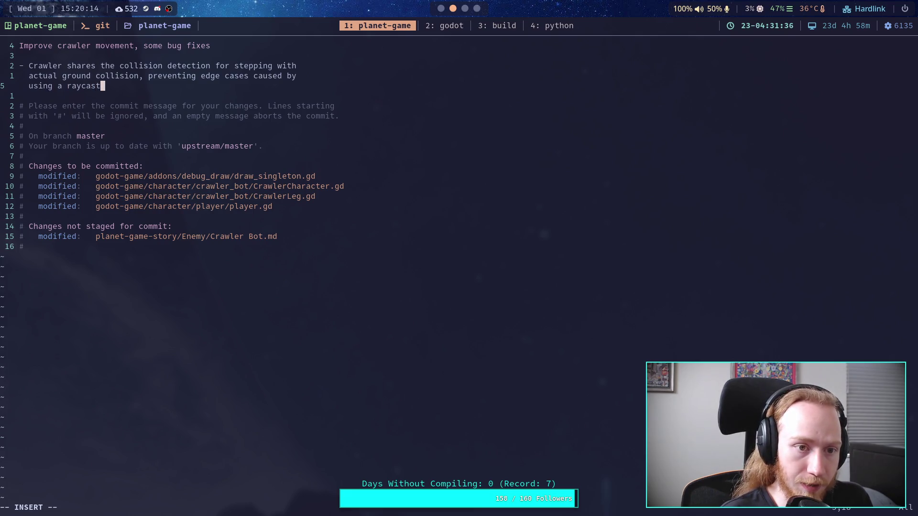
text( in wh)
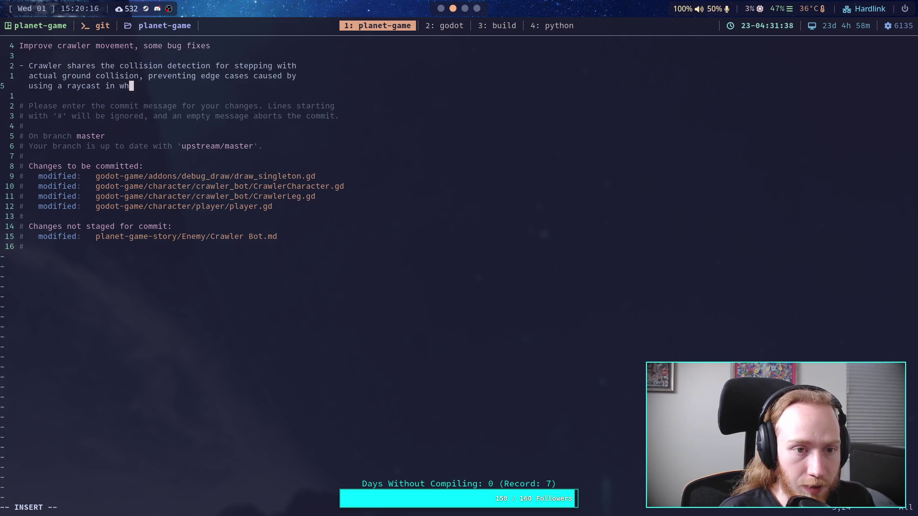
text(ich the leg s)
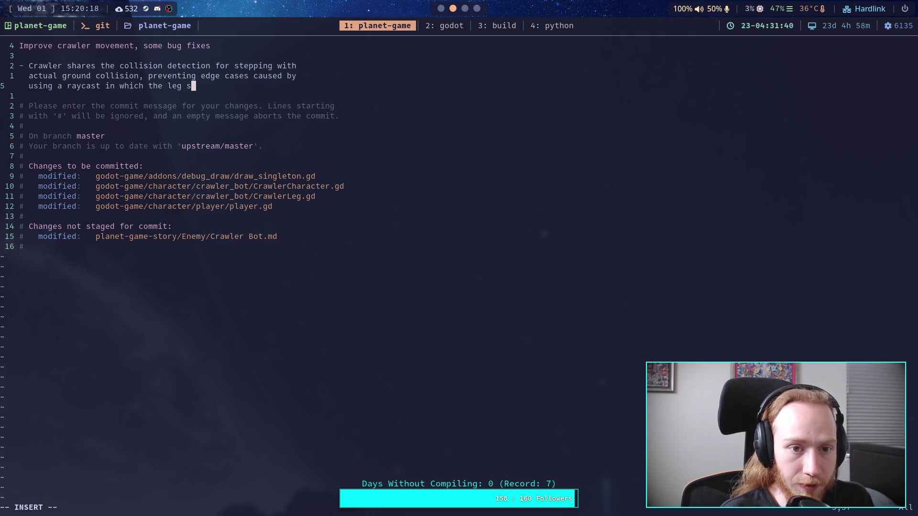
key(BackSpace)
text(would be )
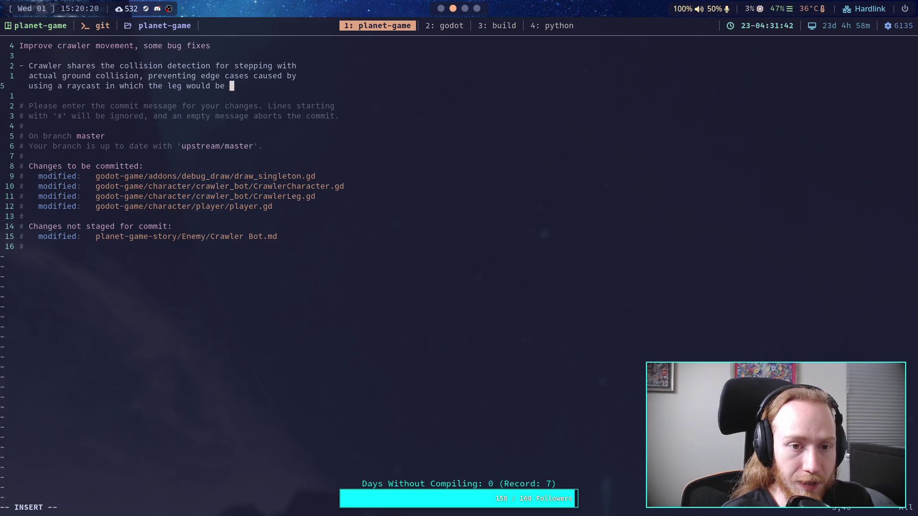
text(at the step)
- End the first bullet with 'target but not touching the ground' and add the freecam linear damp fix bullet
key(Return)
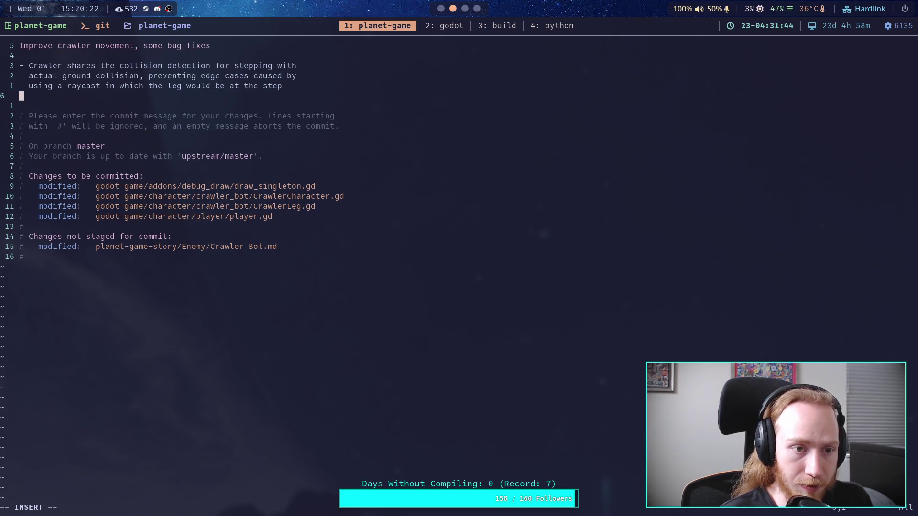
text(target but not touching the ground)
key(Return)
text(- )
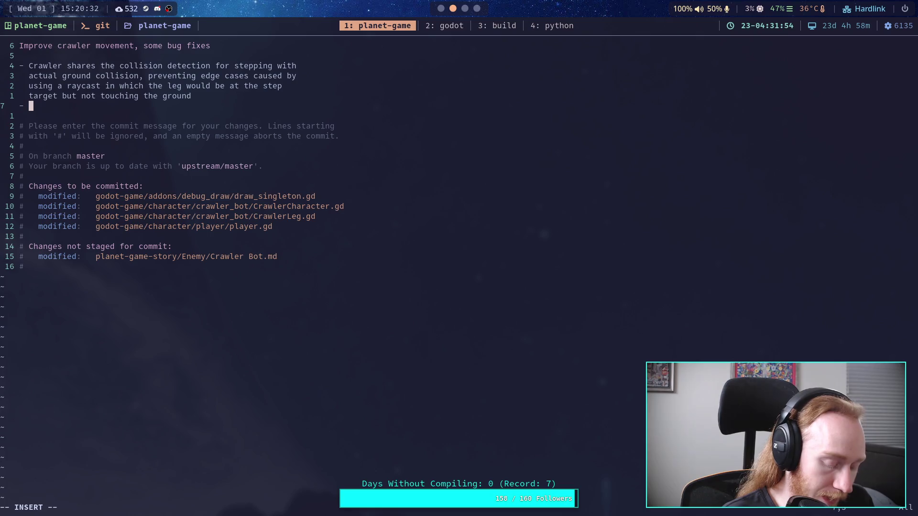
text(F)
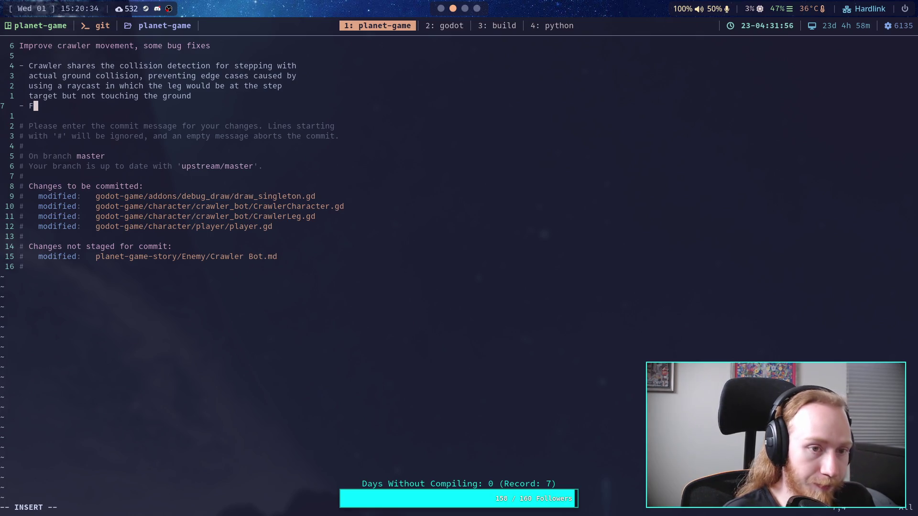
text(ixed ling)
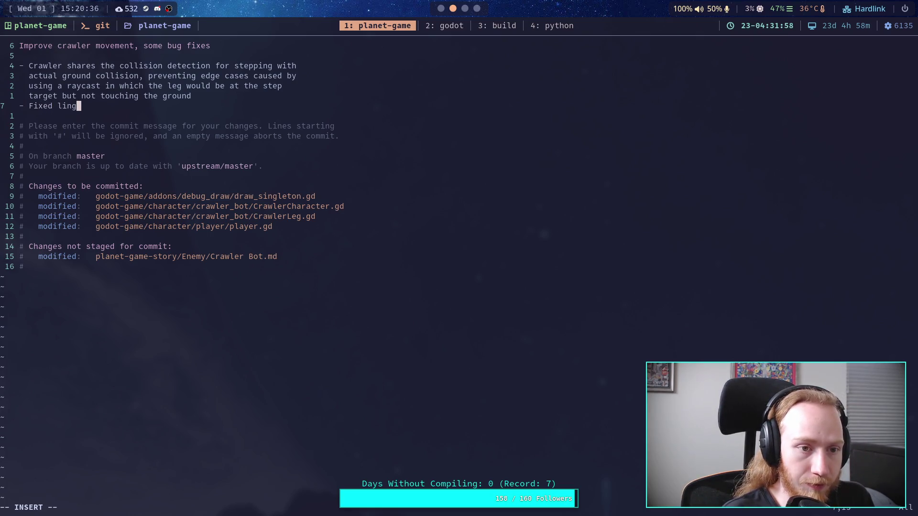
text(ering lin)
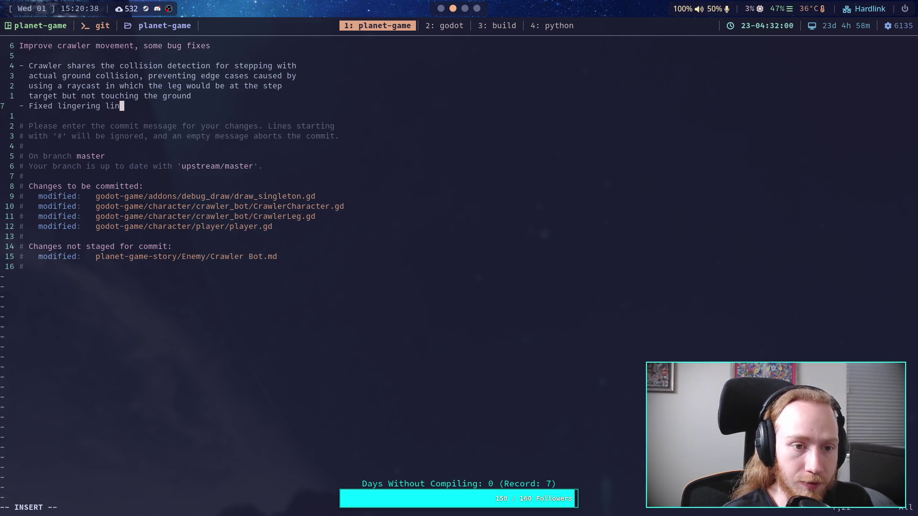
text(ear damp )
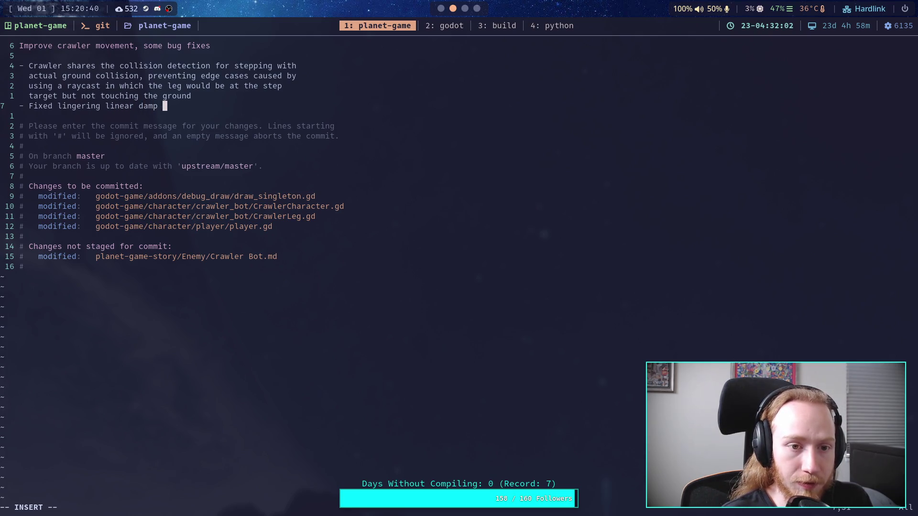
text(on player wh)
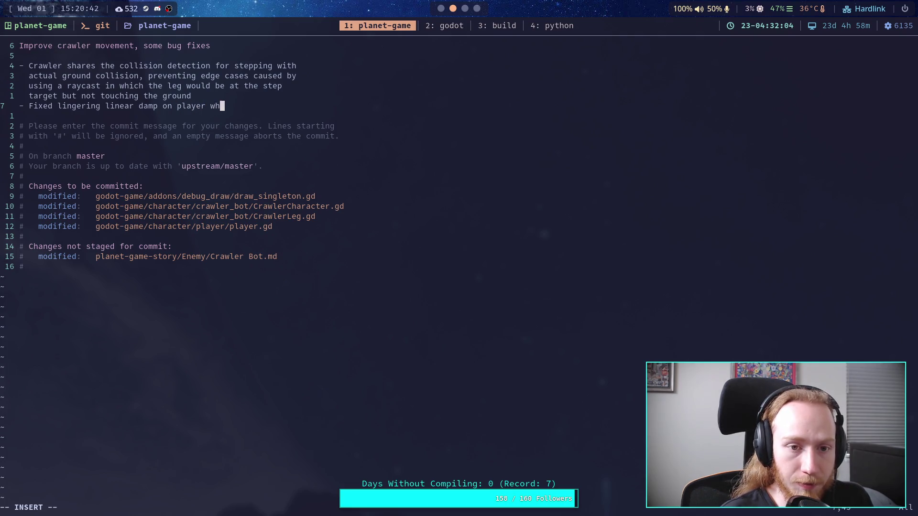
text(en leaving )
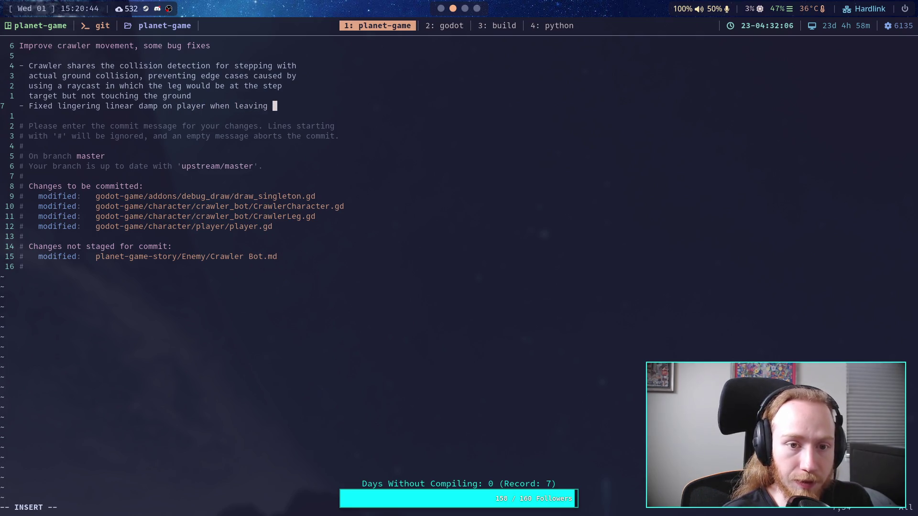
text(freecam)
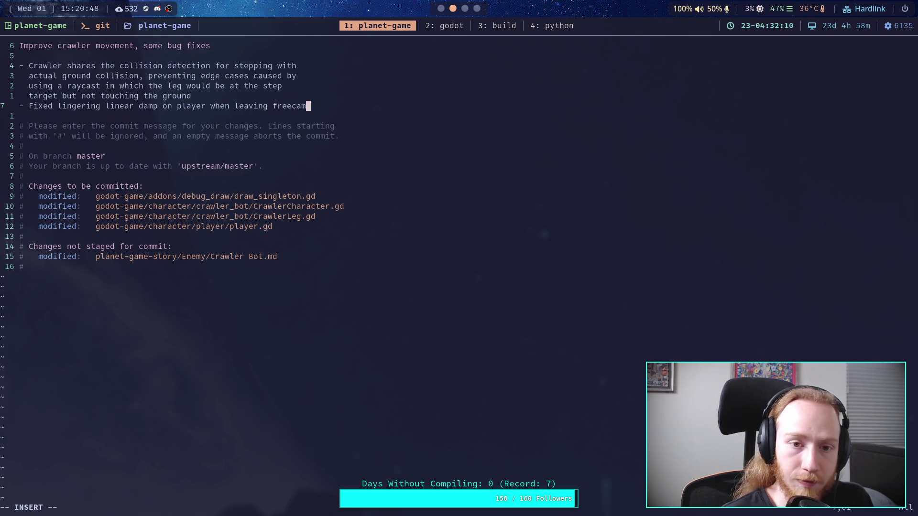
click(269, 106)
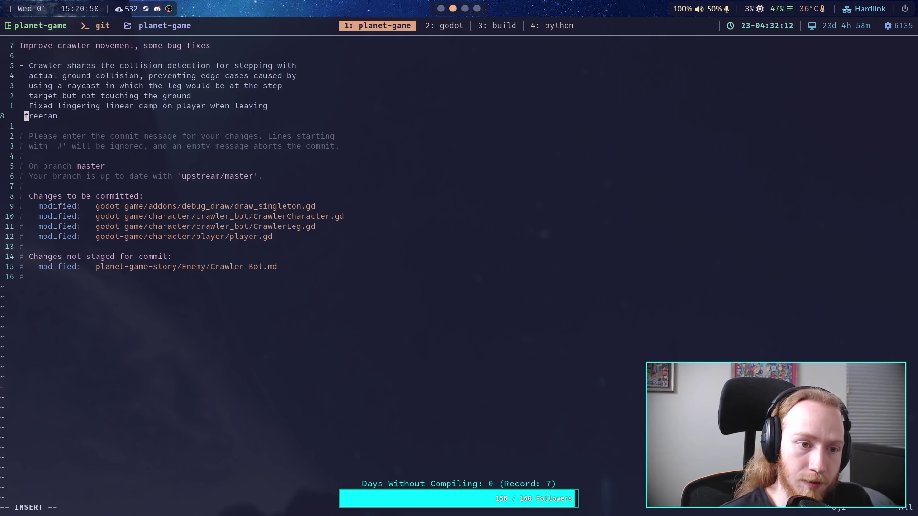
key(End)
text(mode)
- Add the bullet '- Skip drawing zero radius spheres in DebugDraw'
key(Return)
text(-)
key(BackSpace)
key(BackSpace)
key(BackSpace)
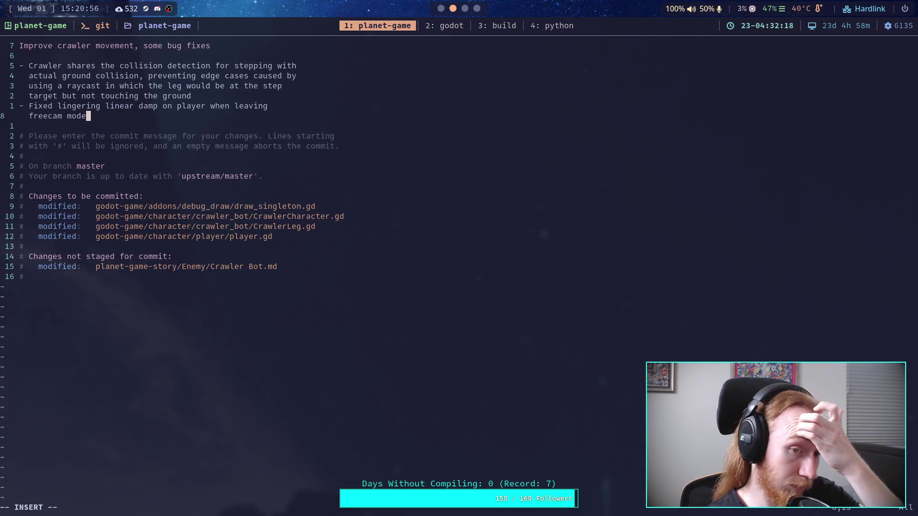
key(Return)
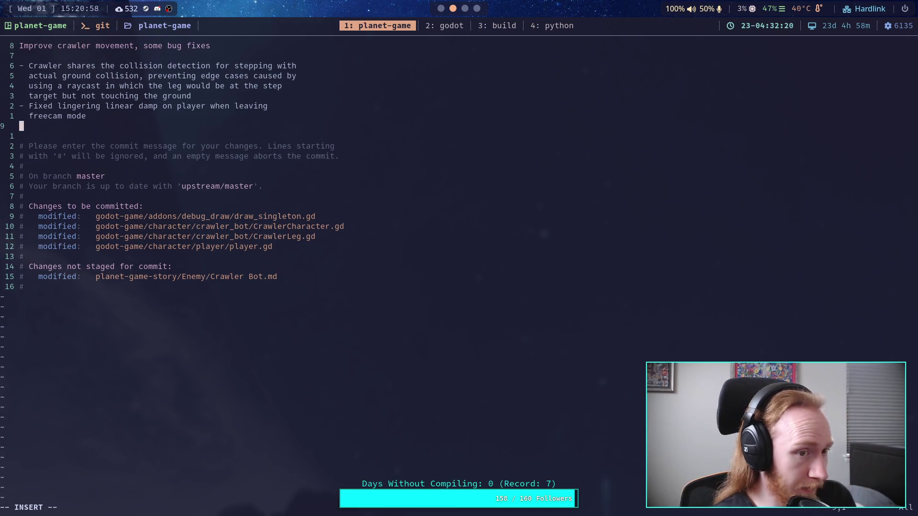
text(- )
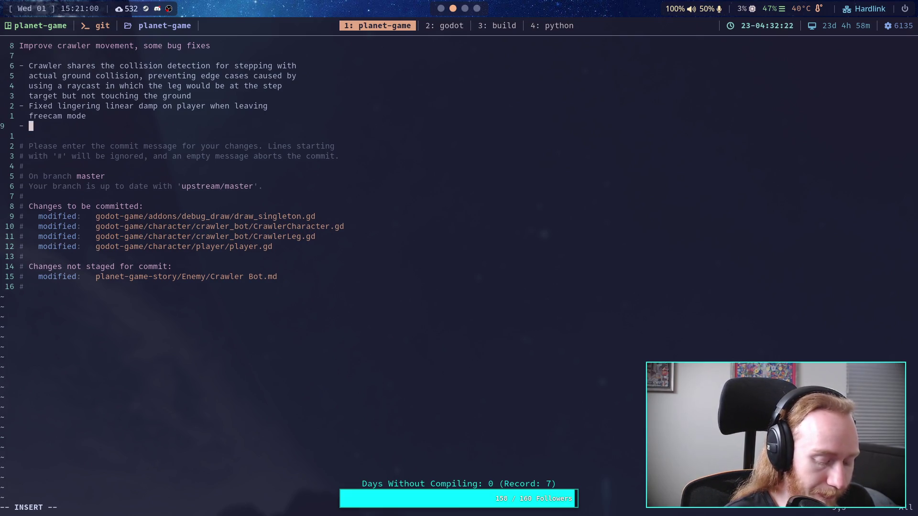
text(Skip drawing )
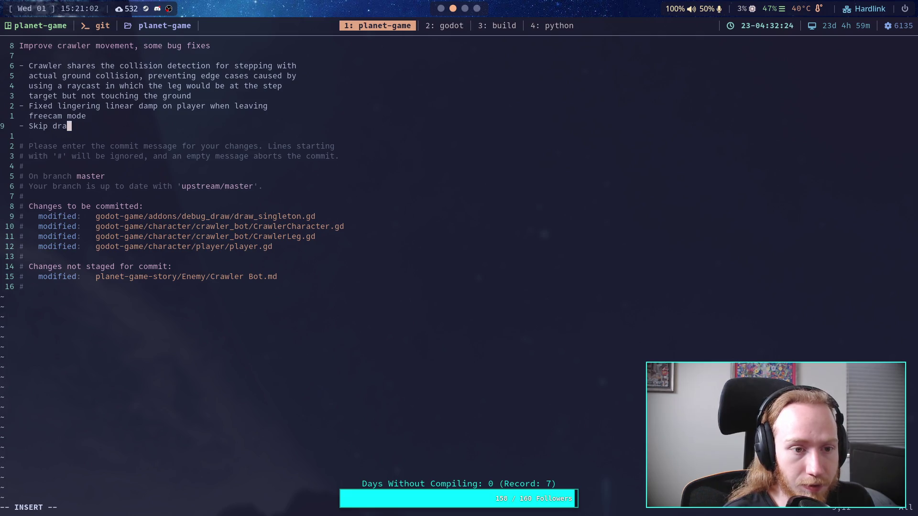
text(zero rad)
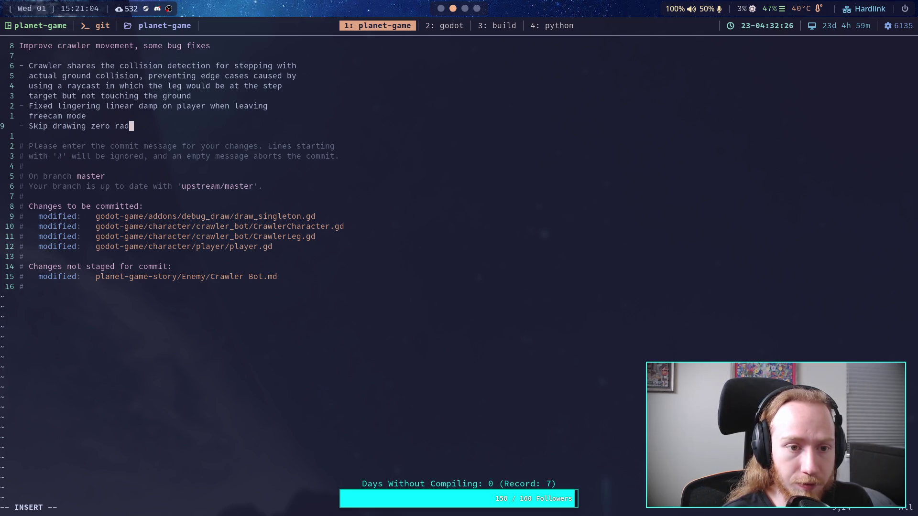
text(ius sphere)
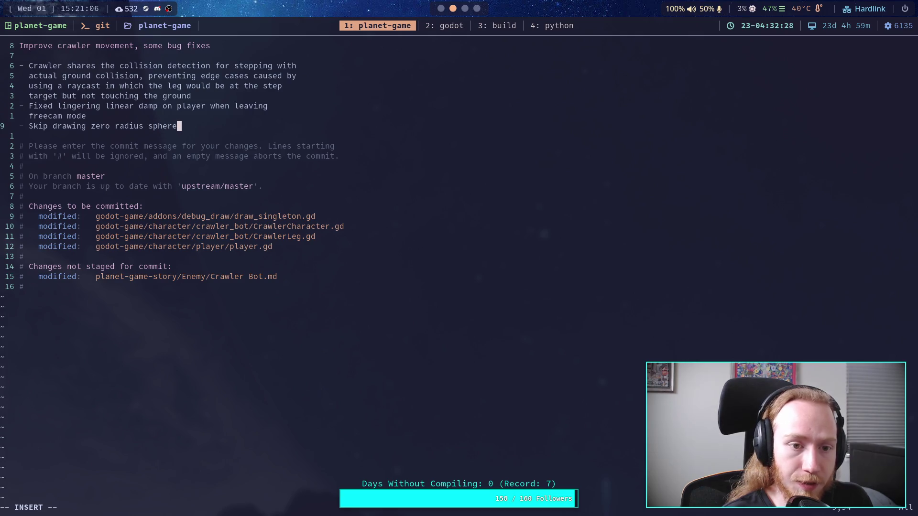
text(s in DebugDraw)
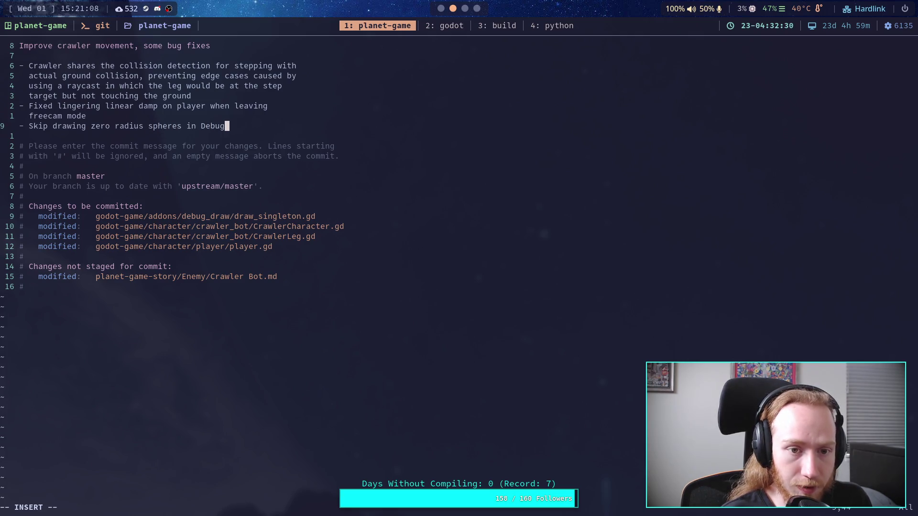
- Insert a second bullet starting 'Reorder leg offsets with rotation, solves small angular'
key(Up)
key(Up)
key(Up)
key(Return)
text(- )
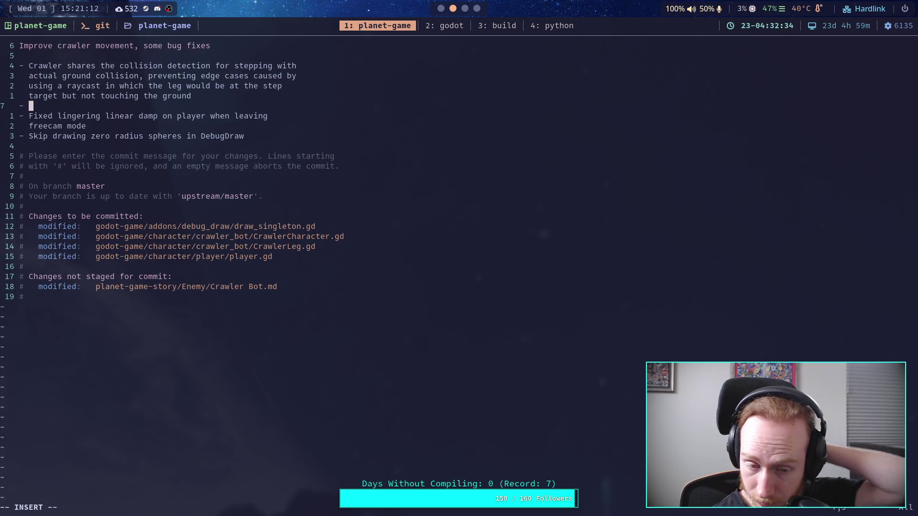
text(Reorder le)
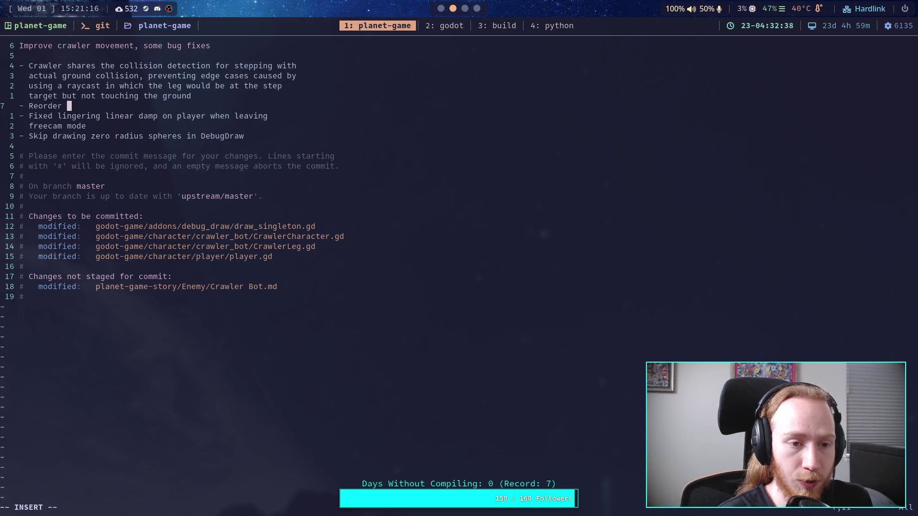
key(BackSpace)
text(g )
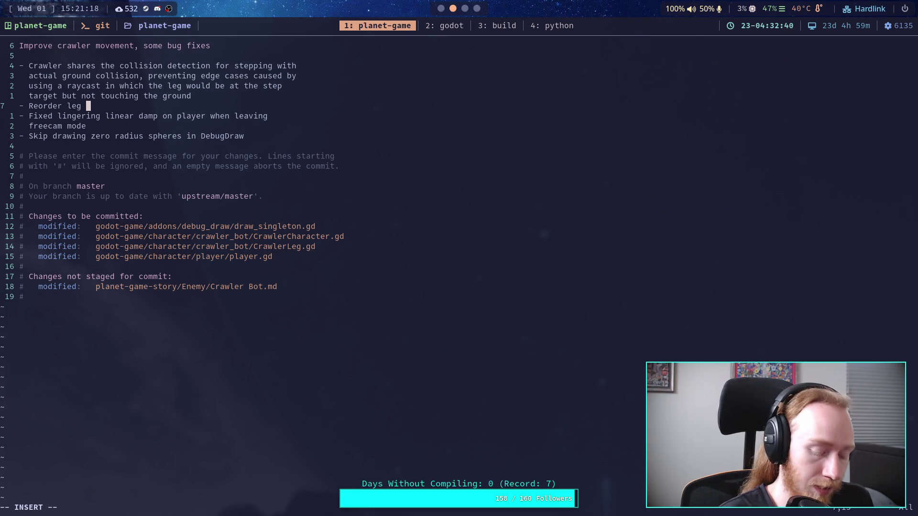
text(off)
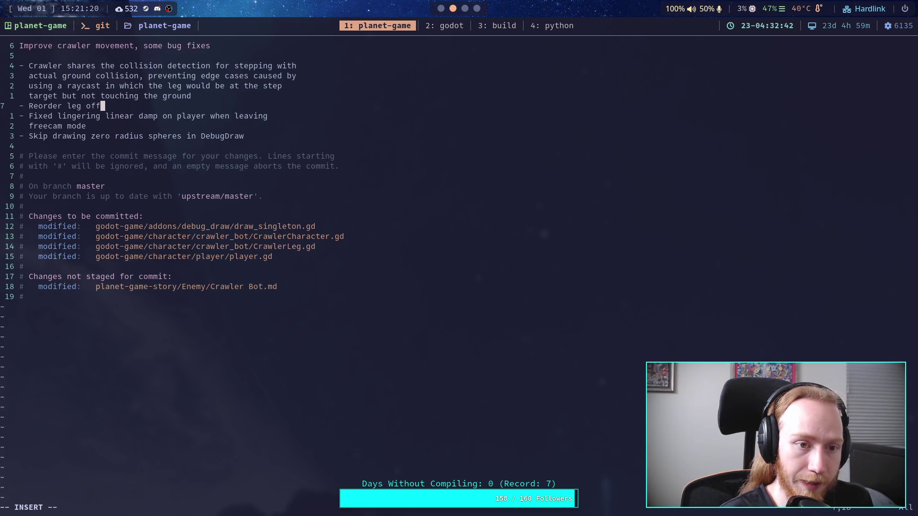
text(sets with )
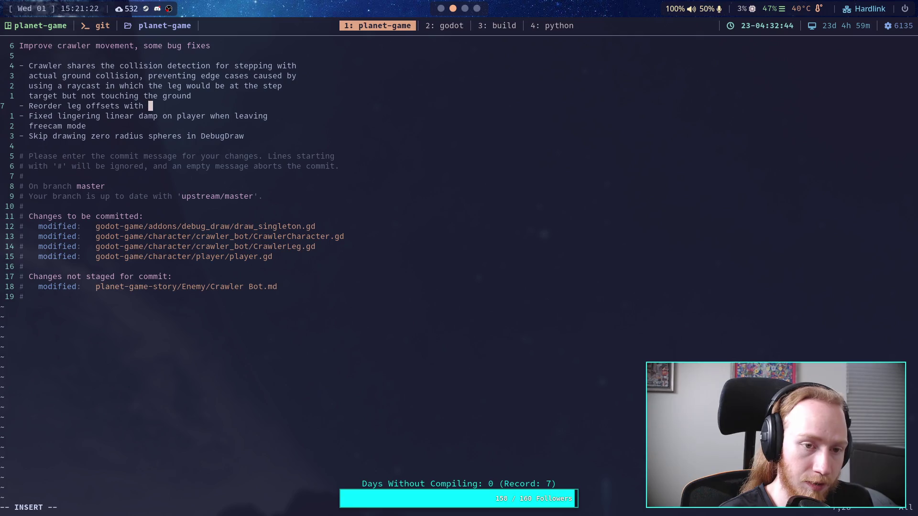
text(rotation, solves )
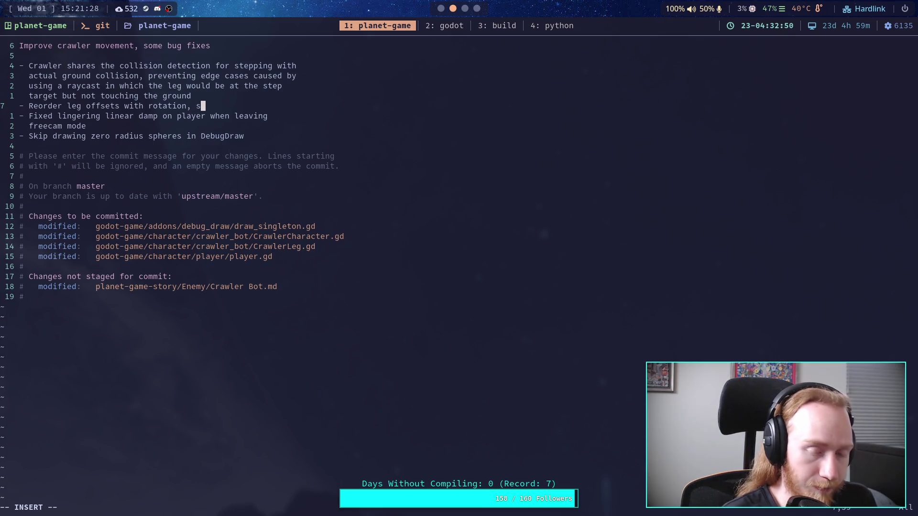
text(small angular)
- Continue it with 'velocity build-up caused by legs, and improves stability on angled surfaces when coming to rest'
key(Return)
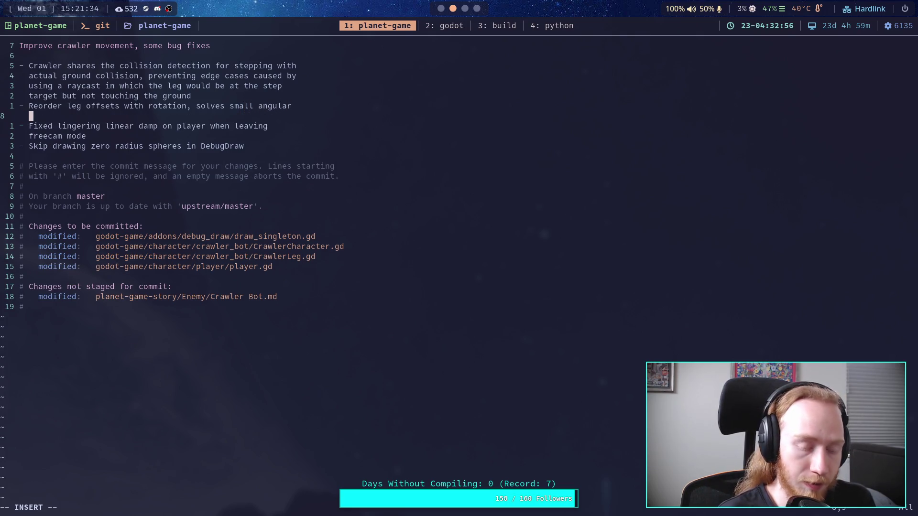
text(velocity)
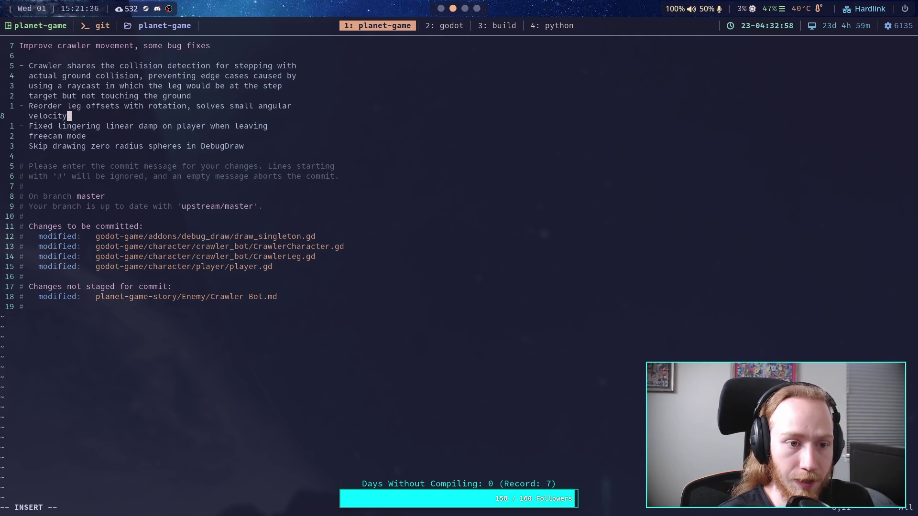
text( buildup)
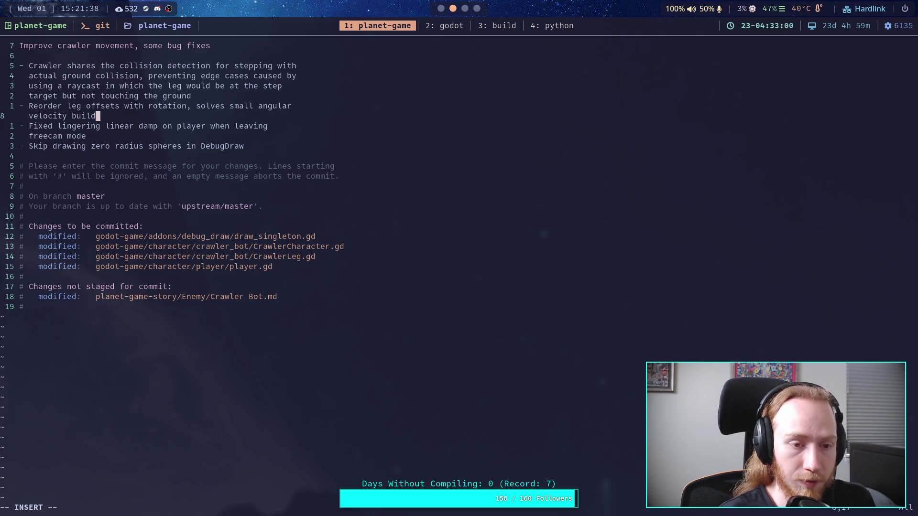
key(BackSpace)
key(BackSpace)
text(-up cao)
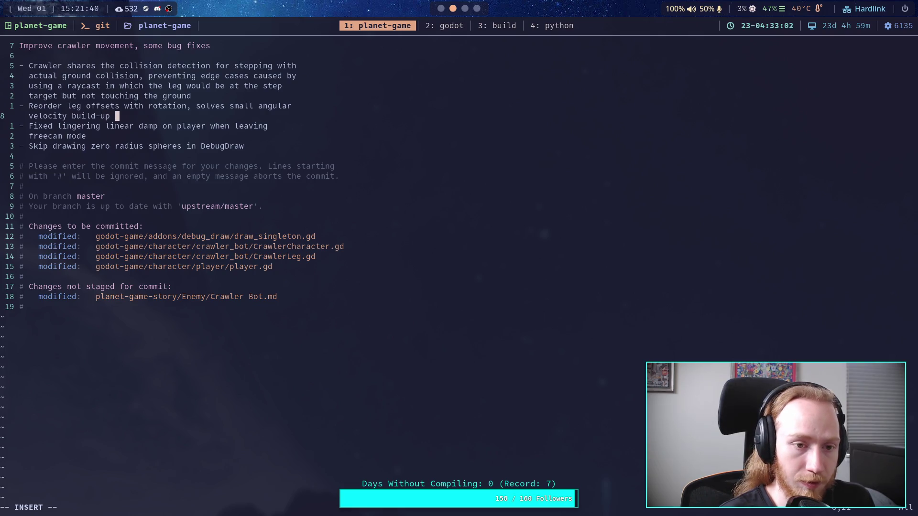
key(BackSpace)
text(used b)
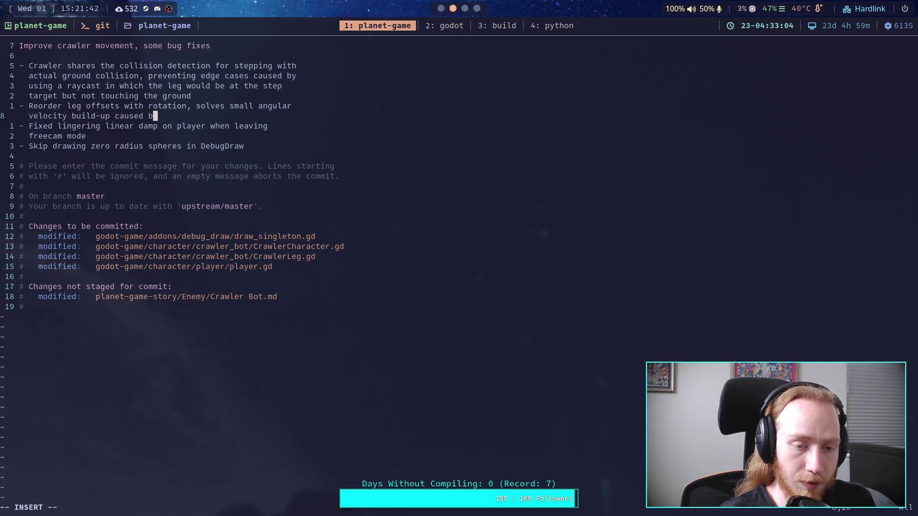
text(y le)
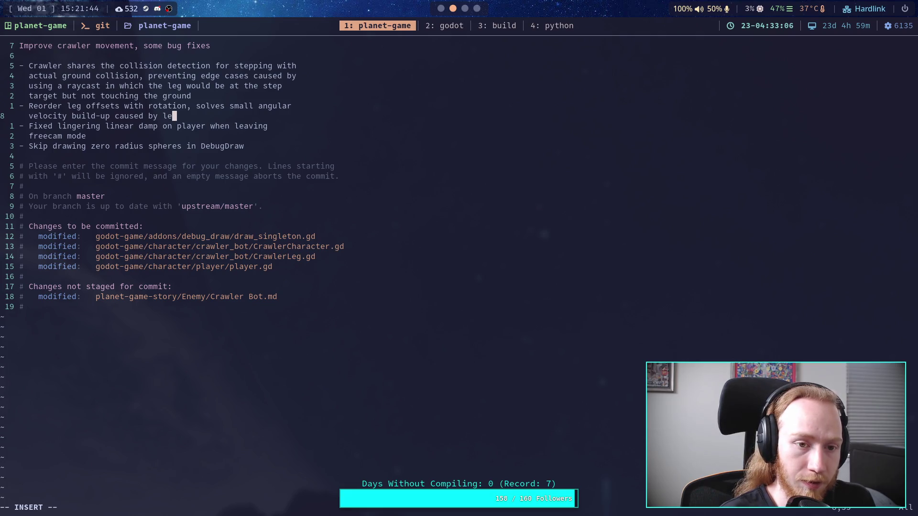
text(gs)
text(, an)
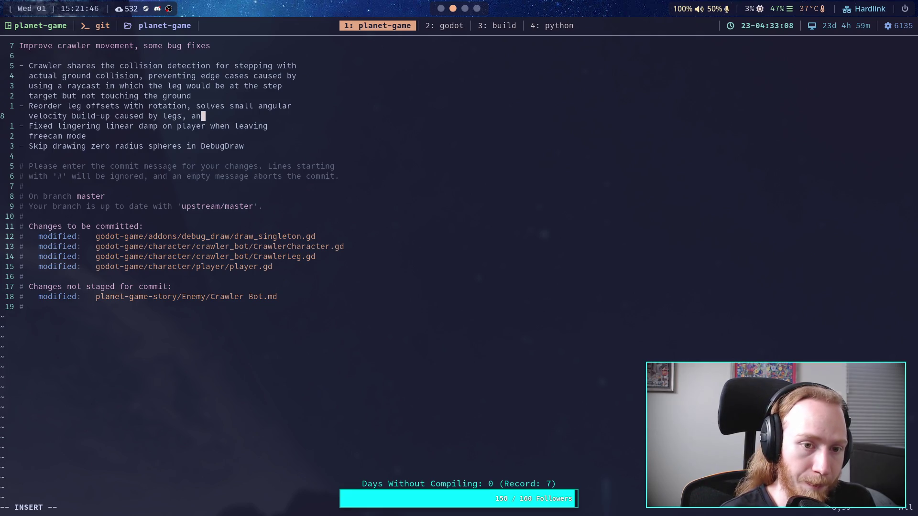
text(d improves )
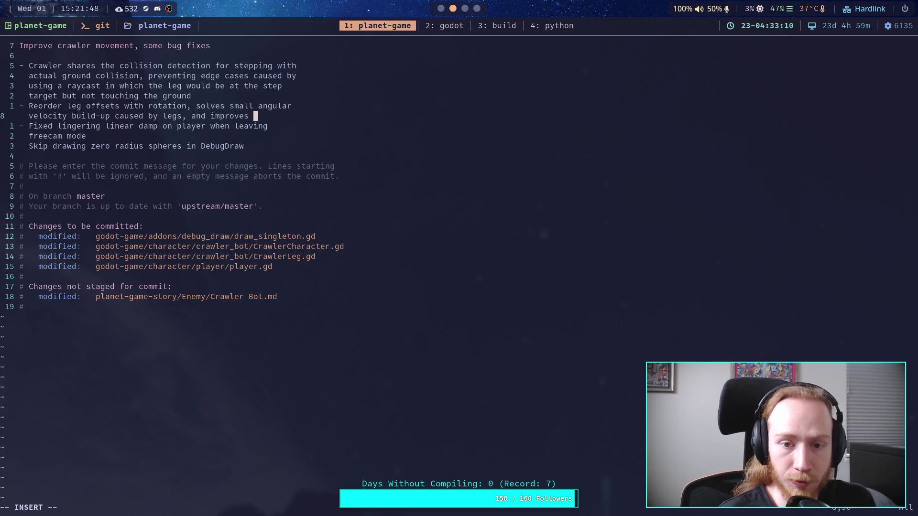
text(stability)
key(Return)
text(on angled )
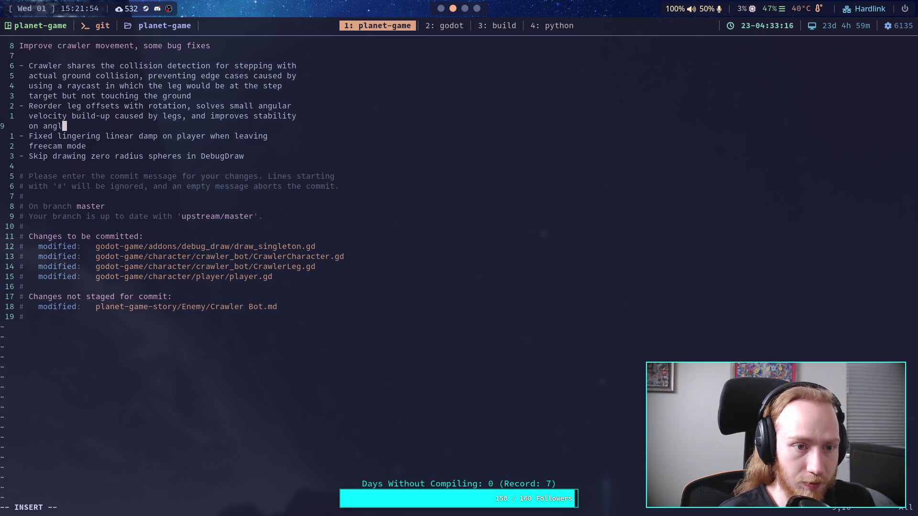
text(sur)
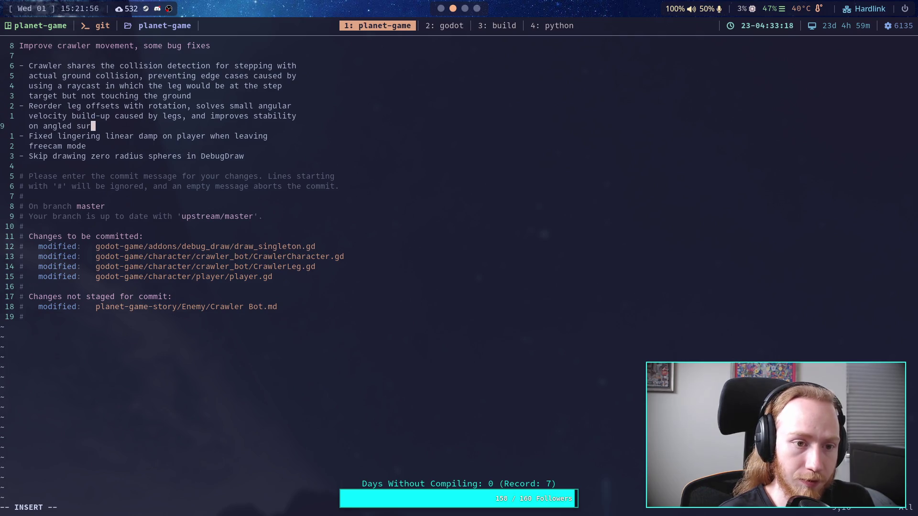
text(faces when coming to rest)
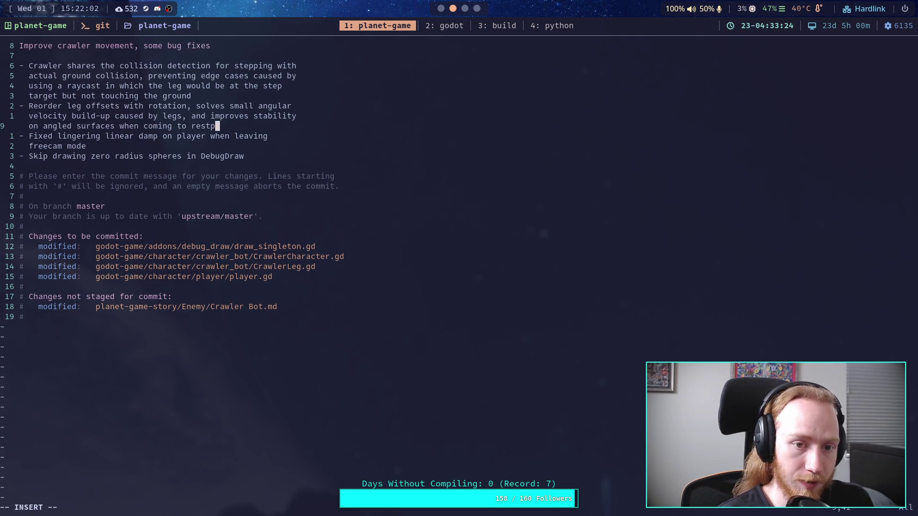
key(BackSpace)
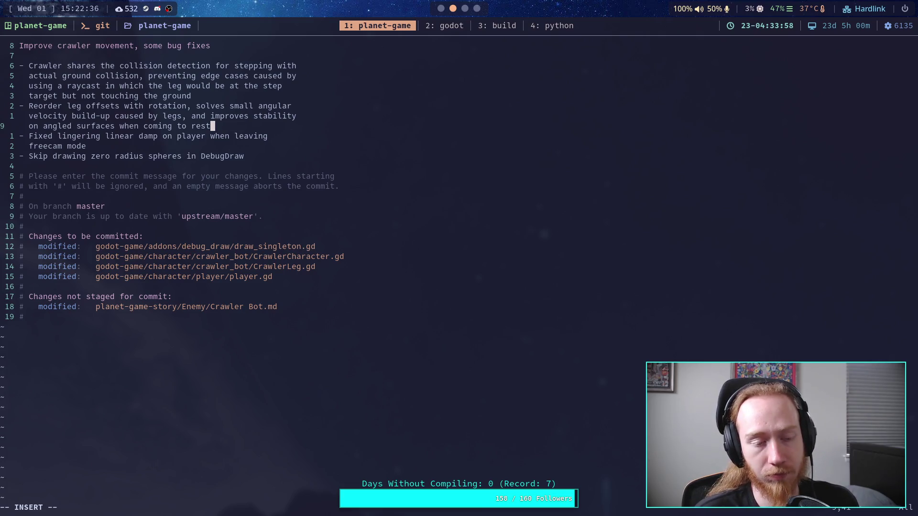
- Insert a new lead bullet beginning '- Crawler rest region now follows the target'
key(Return)
key(BackSpace)
key(Up)
key(Up)
key(Up)
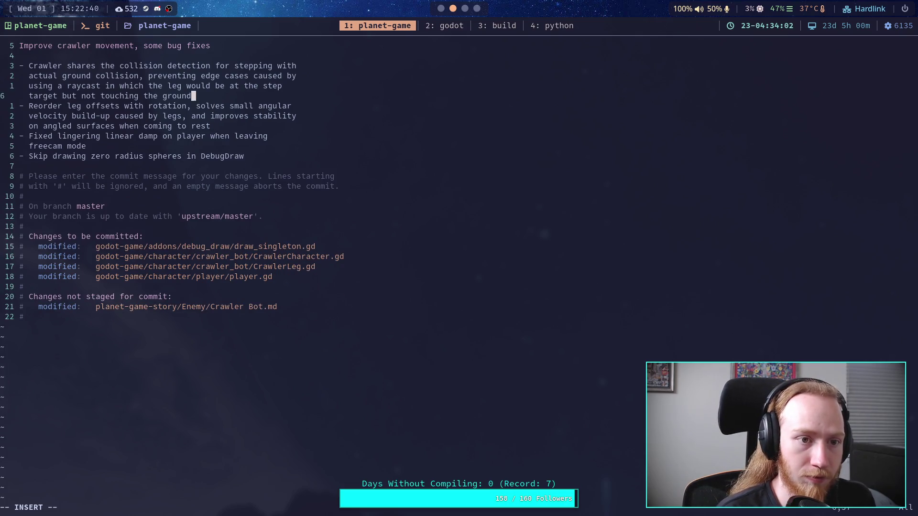
key(Return)
text(- )
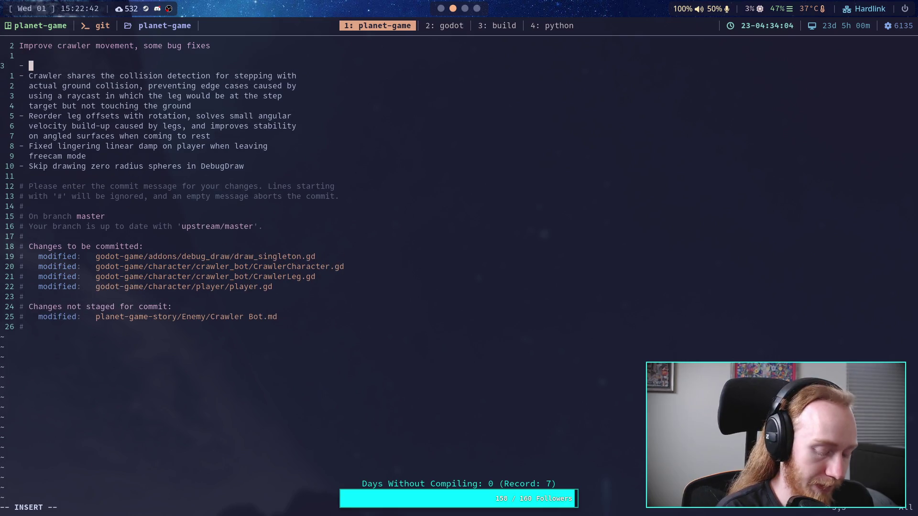
text(Craw)
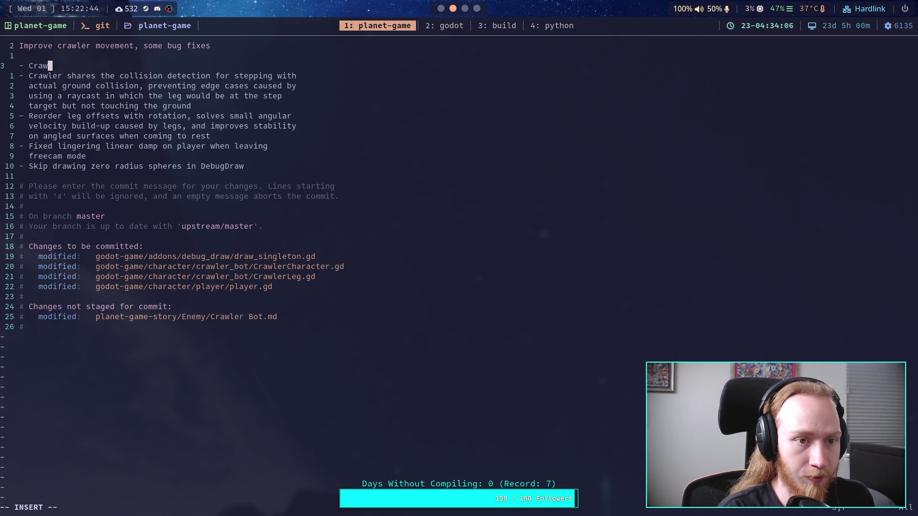
text(ler rest a)
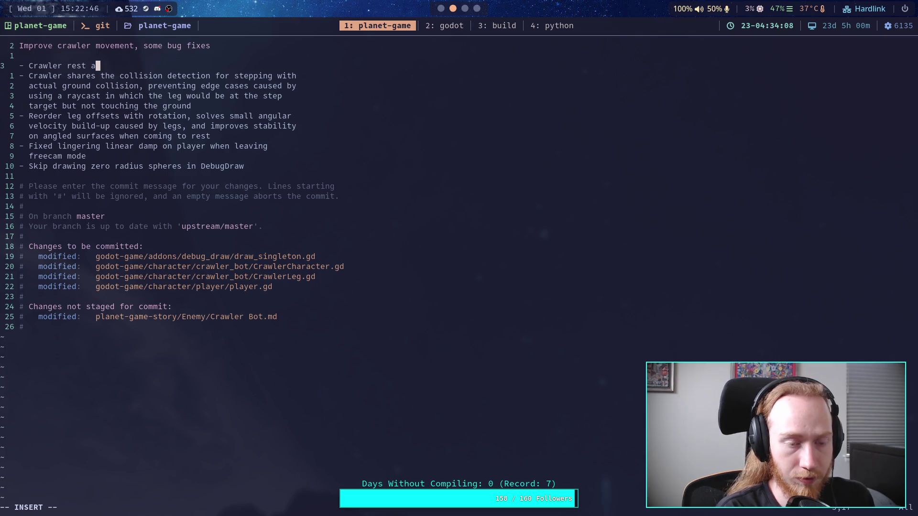
key(BackSpace)
text(region )
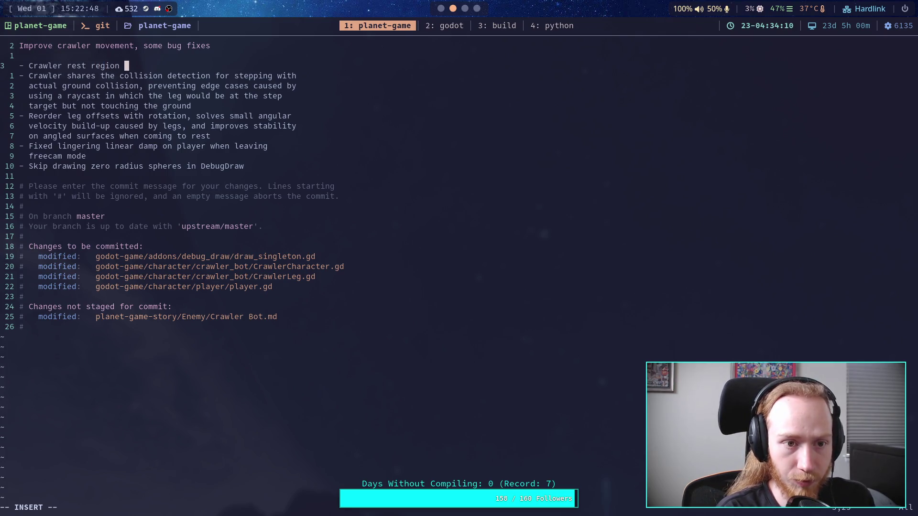
text(now follow)
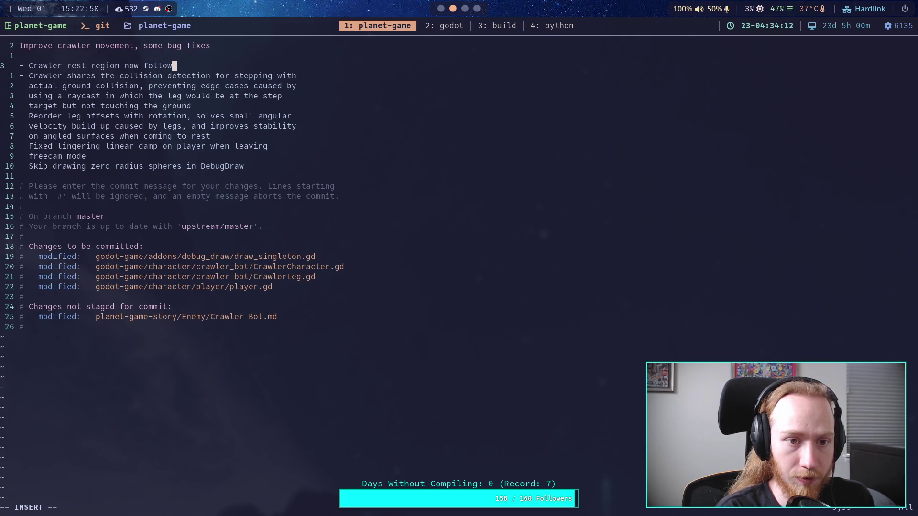
text(s the target tras)
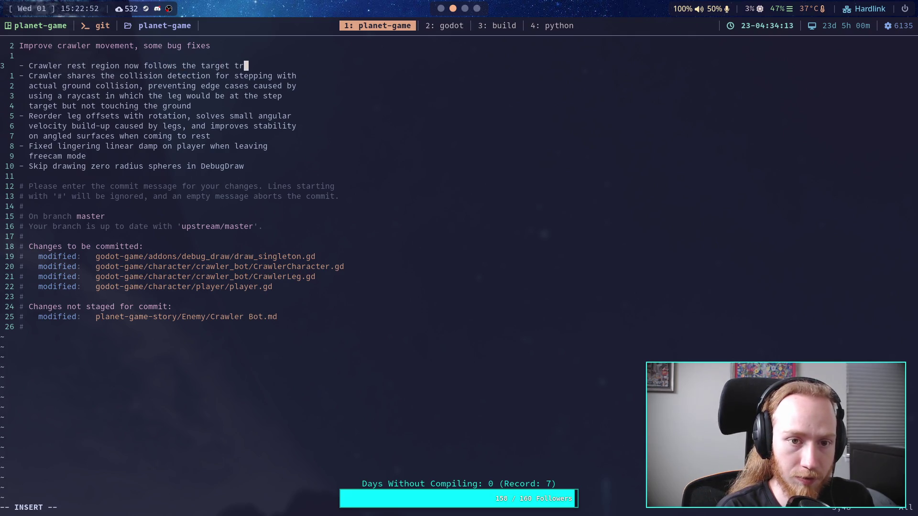
- Complete it with 'transform of the legs when in motion, improving steps visually', then leave insert mode and type :wq
key(BackSpace)
text(nsf)
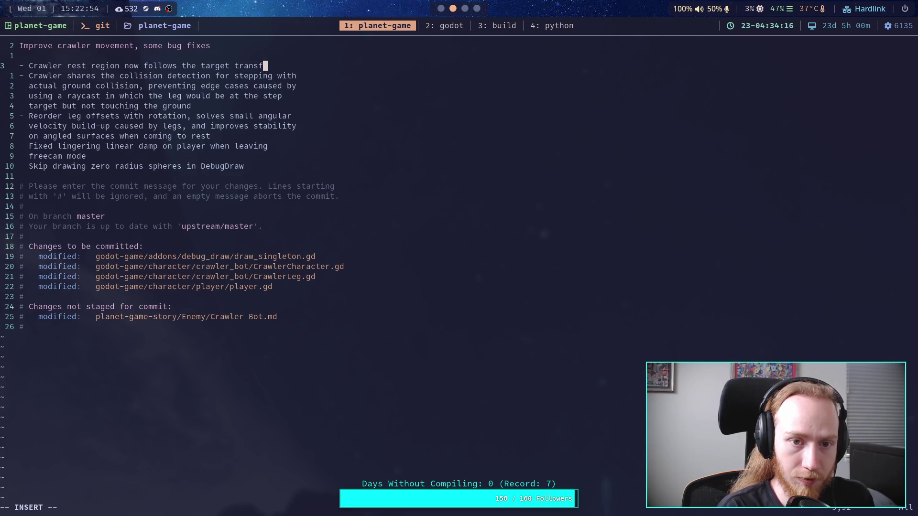
text(orm of)
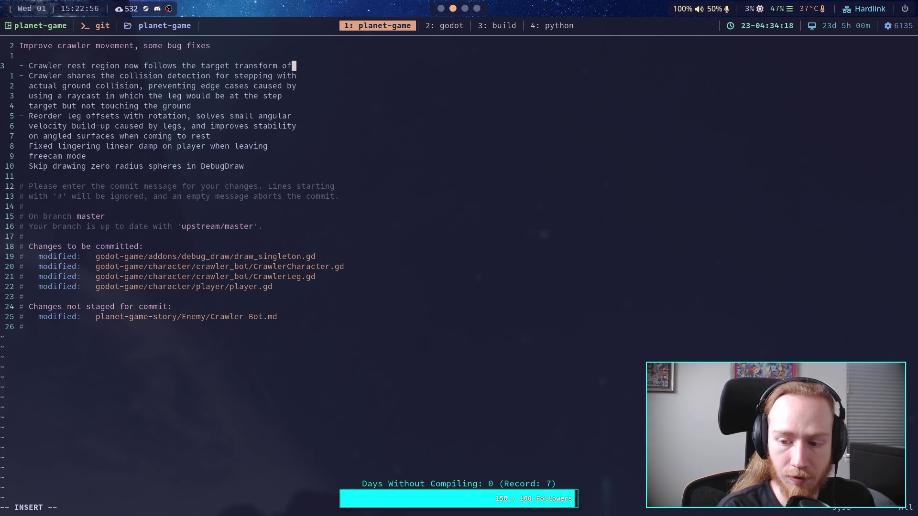
text(   the legs whin)
key(BackSpace)
key(BackSpace)
text(en in motion, improving )
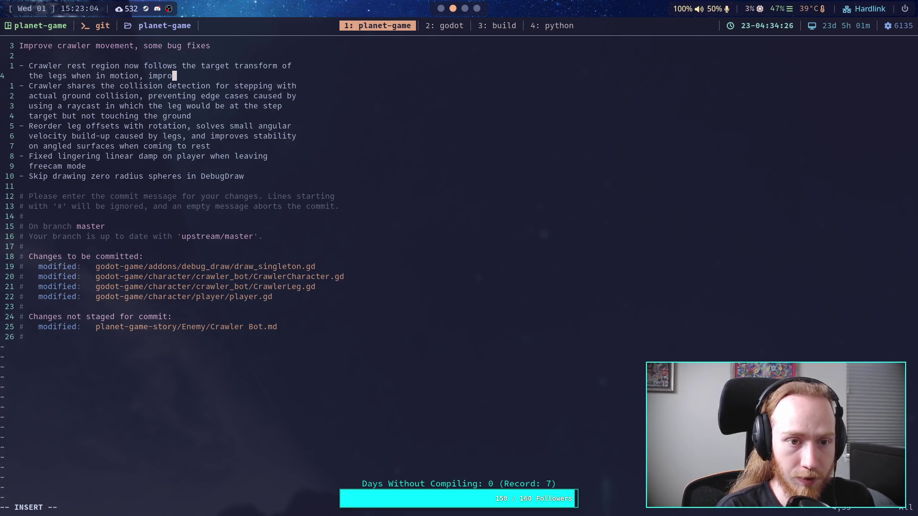
text(leg)
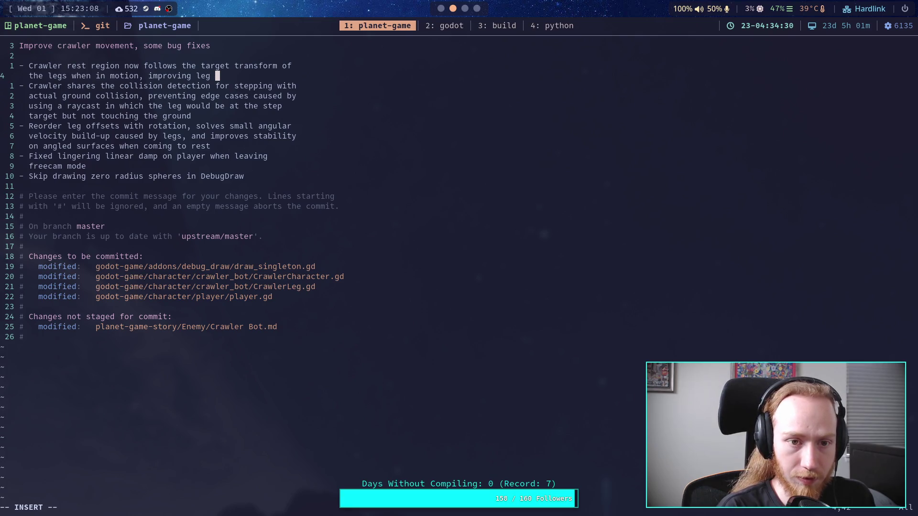
key(BackSpace)
key(BackSpace)
key(BackSpace)
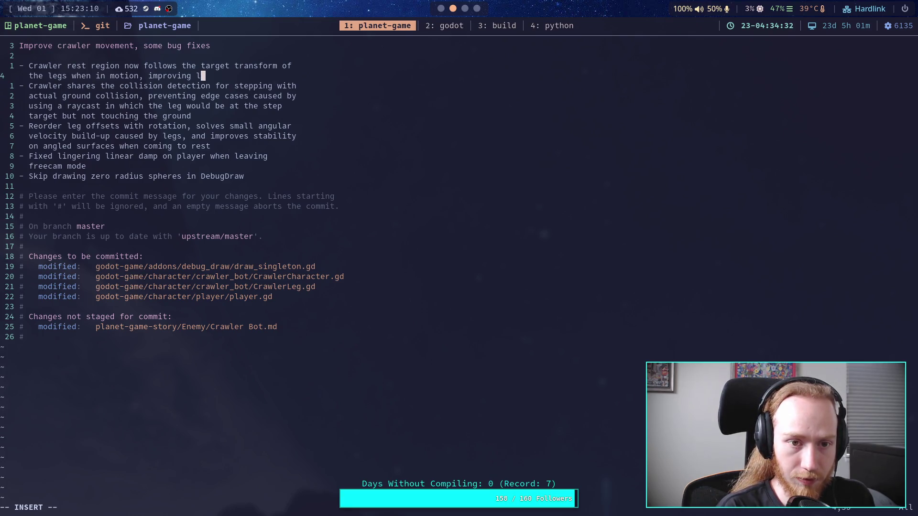
text(step)
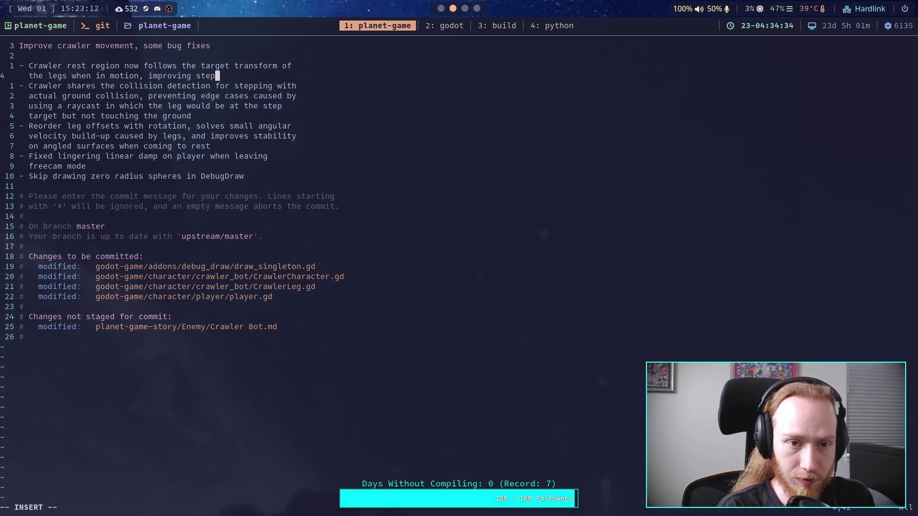
text(s v)
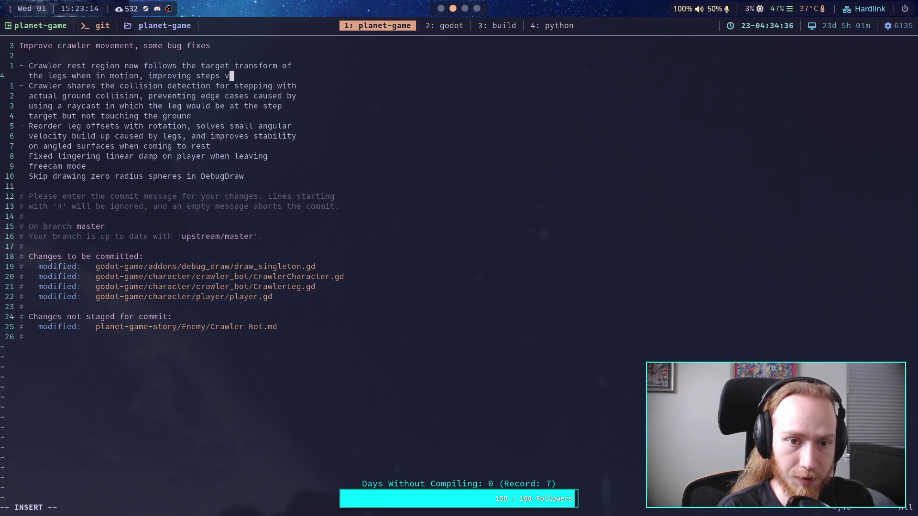
text(isually)
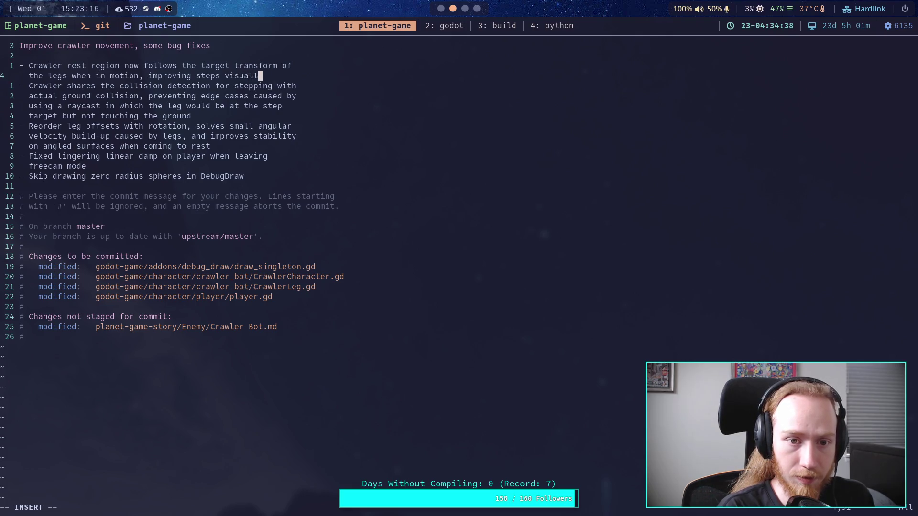
key(Escape)
text(:wq)
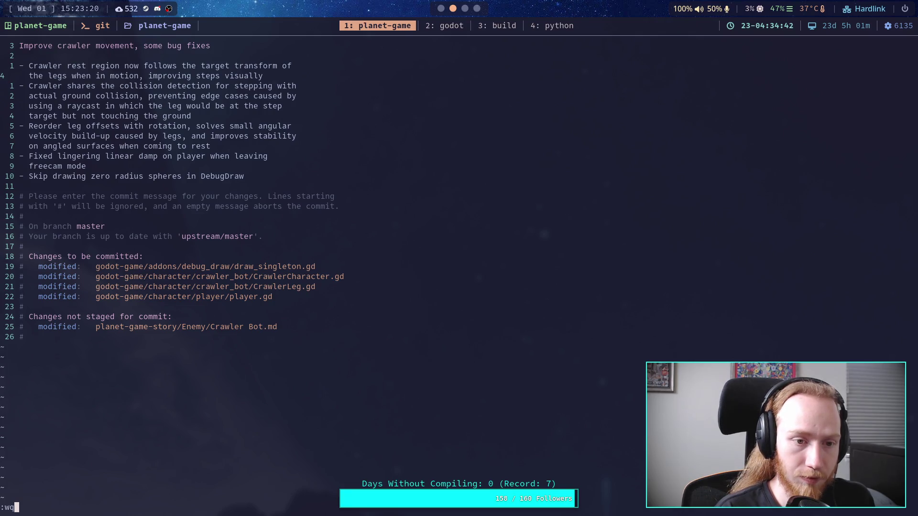
- Save the commit message and git push the commit to master
key(Return)
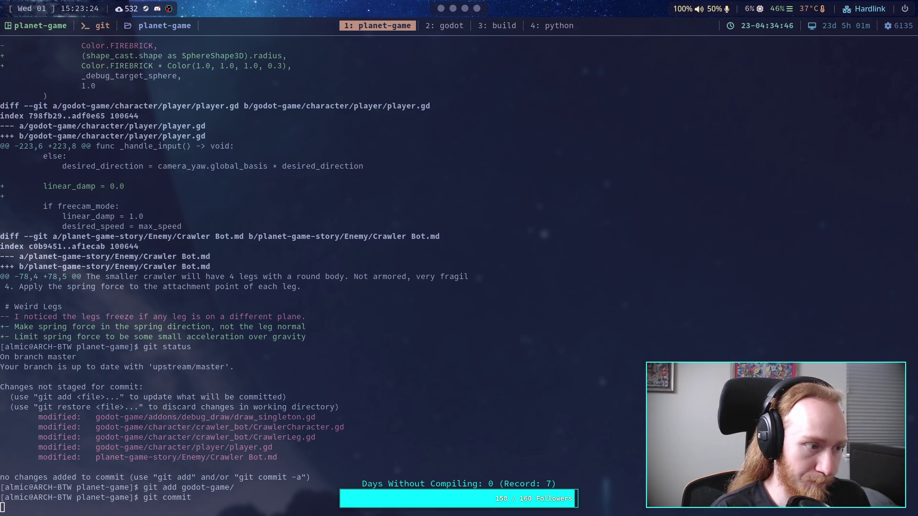
text(git push)
key(Return)
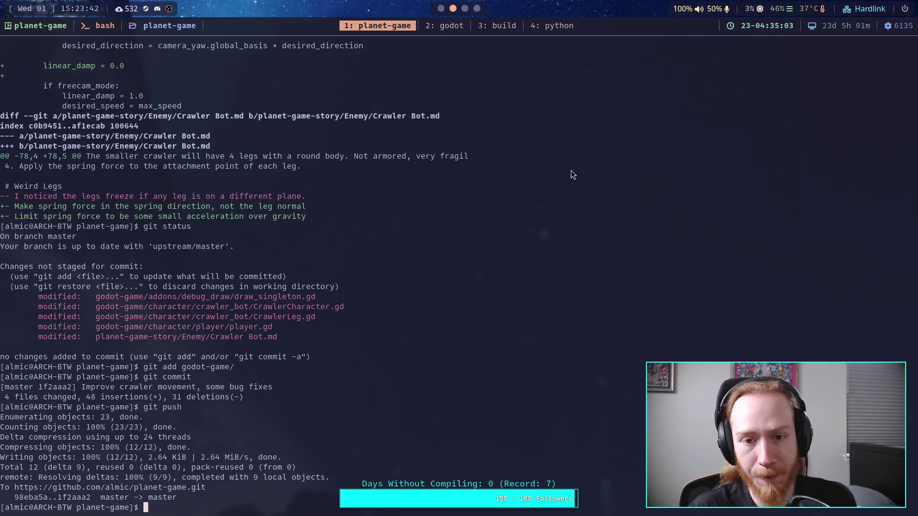
- Select the spring force direction note in Crawler Bot notes, then return to the Godot script editor
click(465, 8)
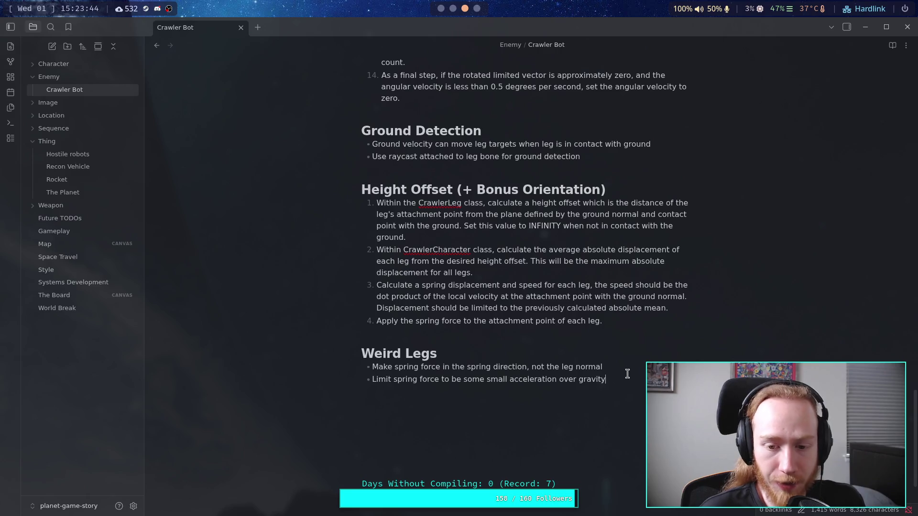
drag(621, 367, 371, 368)
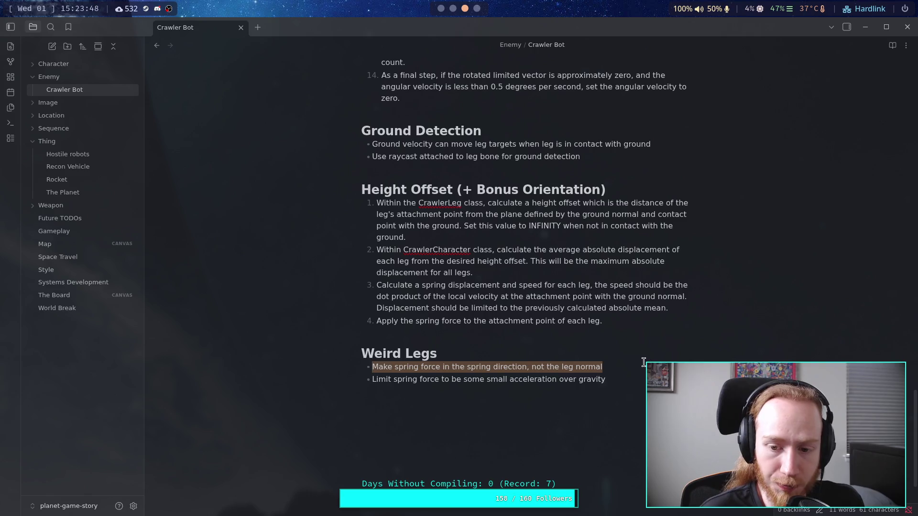
click(439, 8)
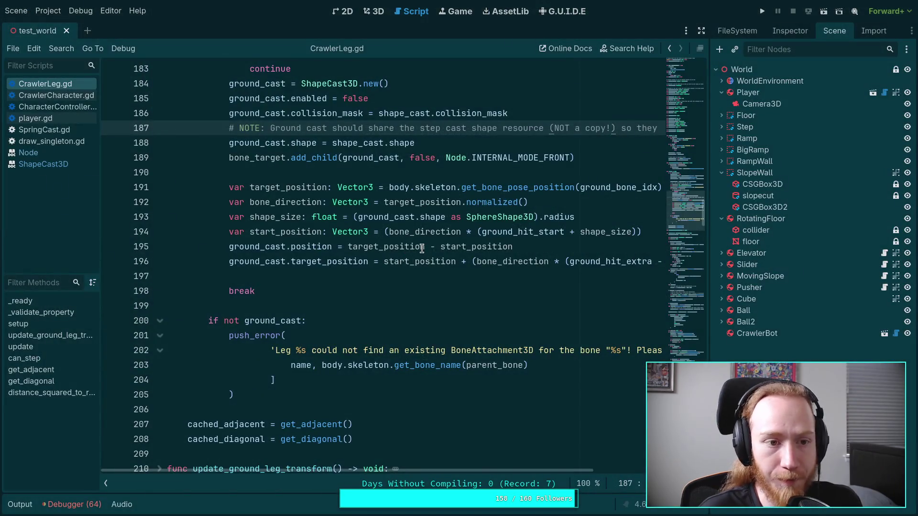
- Open CrawlerCharacter.gd and scroll down to the _solve_leg_offsets leg solver
mouse_move(422, 249)
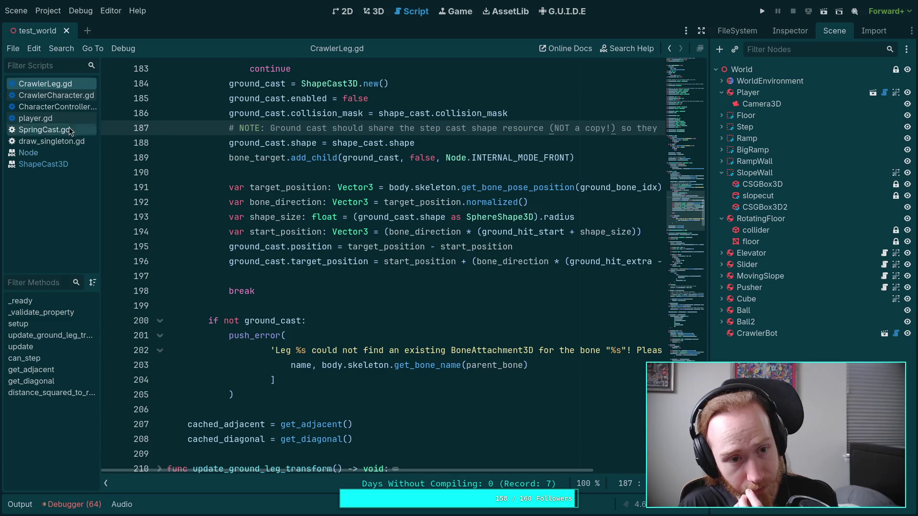
click(71, 94)
scroll(321, 277, down, 2)
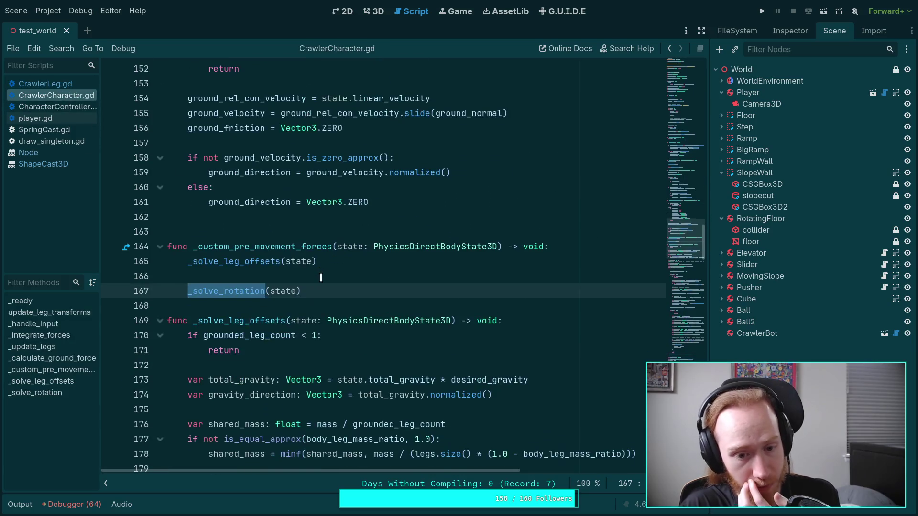
scroll(325, 274, down, 4)
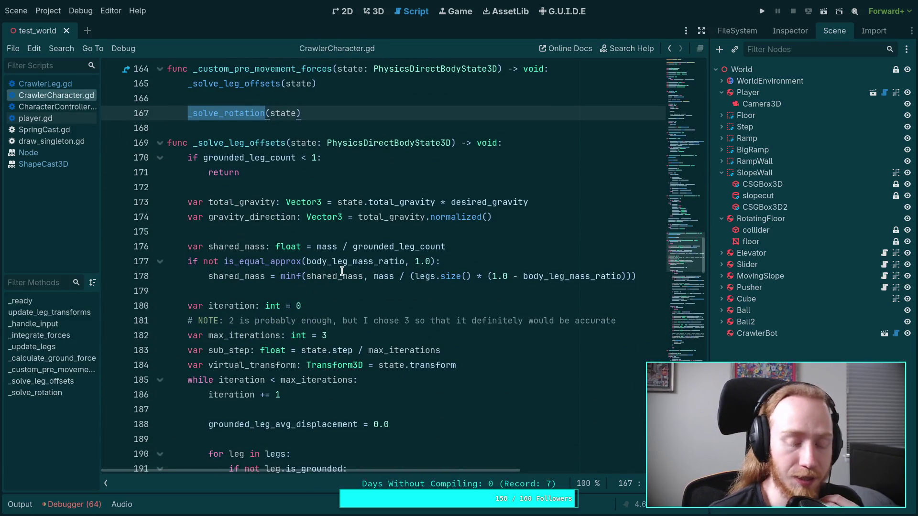
mouse_move(342, 271)
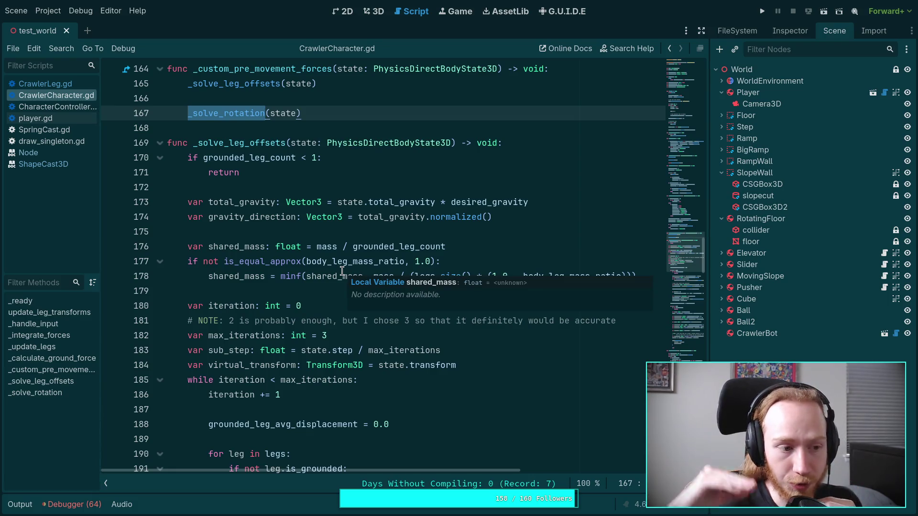
scroll(343, 271, down, 14)
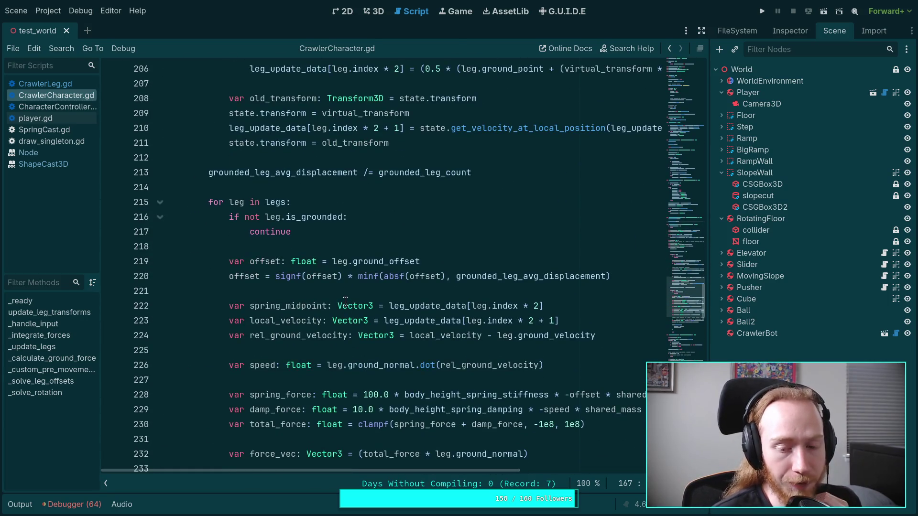
mouse_move(345, 301)
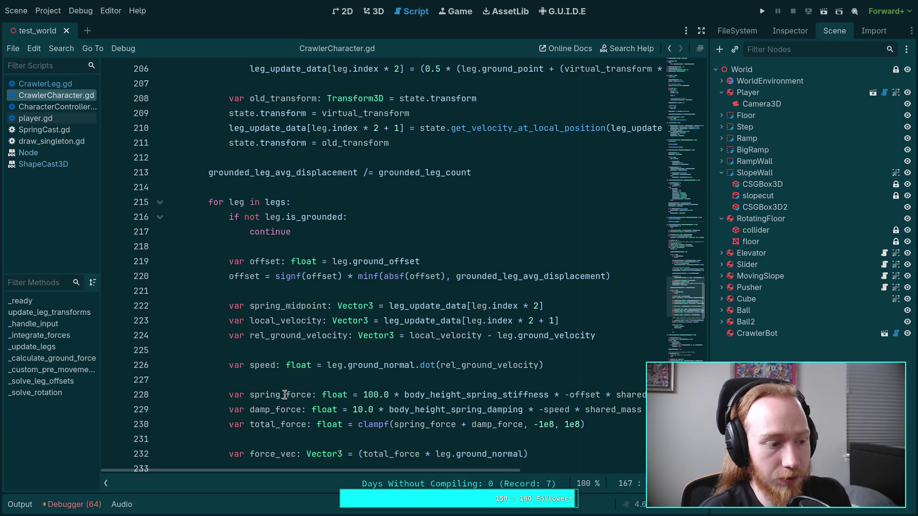
scroll(360, 333, down, 2)
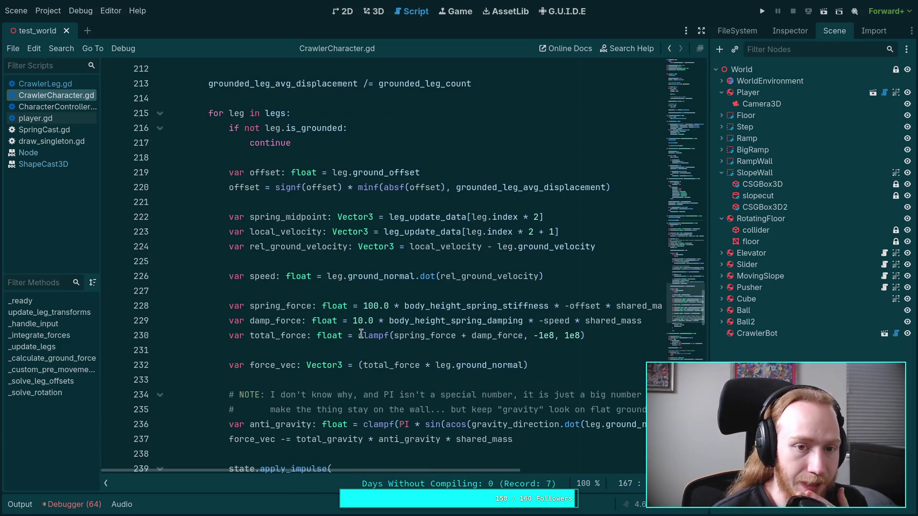
scroll(362, 325, down, 5)
scroll(282, 364, up, 2)
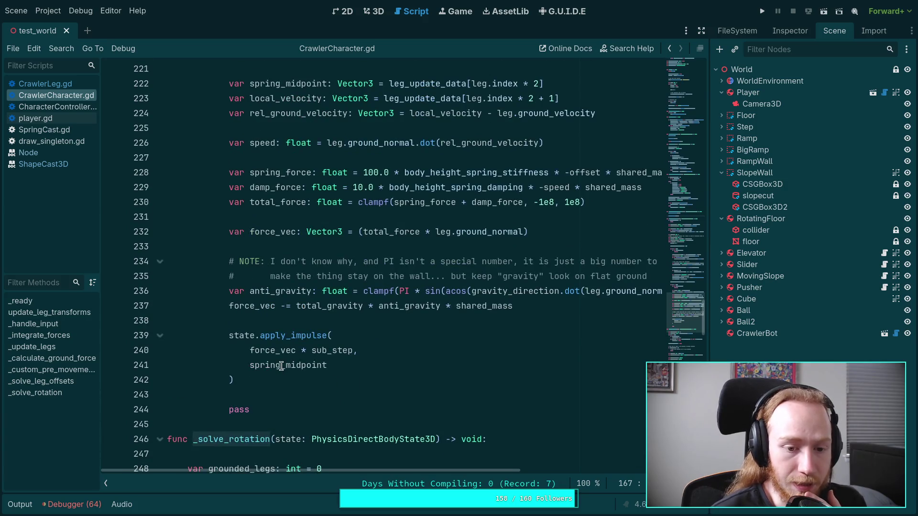
- Inspect spring_midpoint in the impulse call and where force_vec is used, ending on line 222
double_click(262, 365)
scroll(319, 346, up, 1)
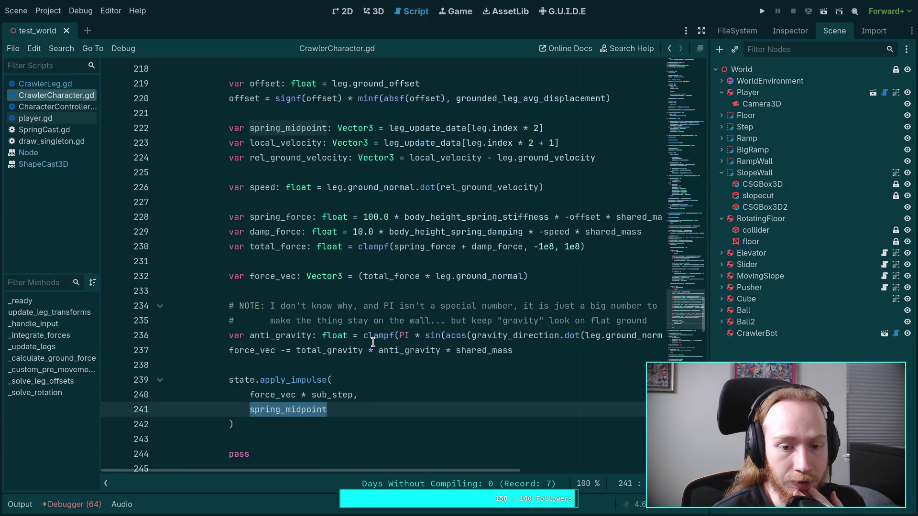
double_click(265, 395)
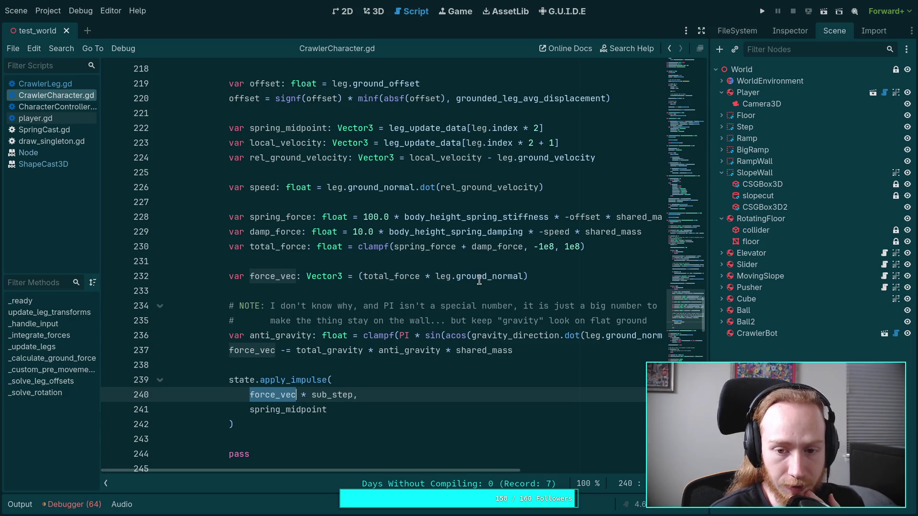
drag(443, 468, 468, 469)
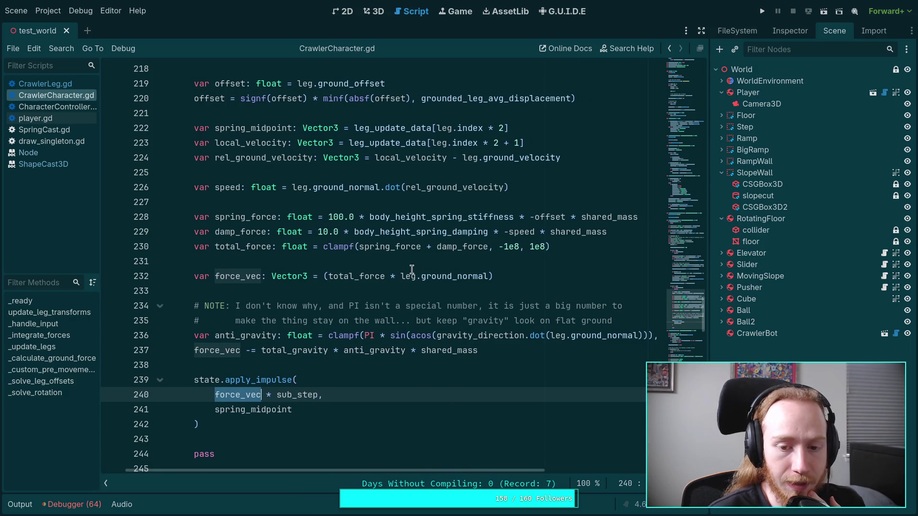
mouse_move(402, 277)
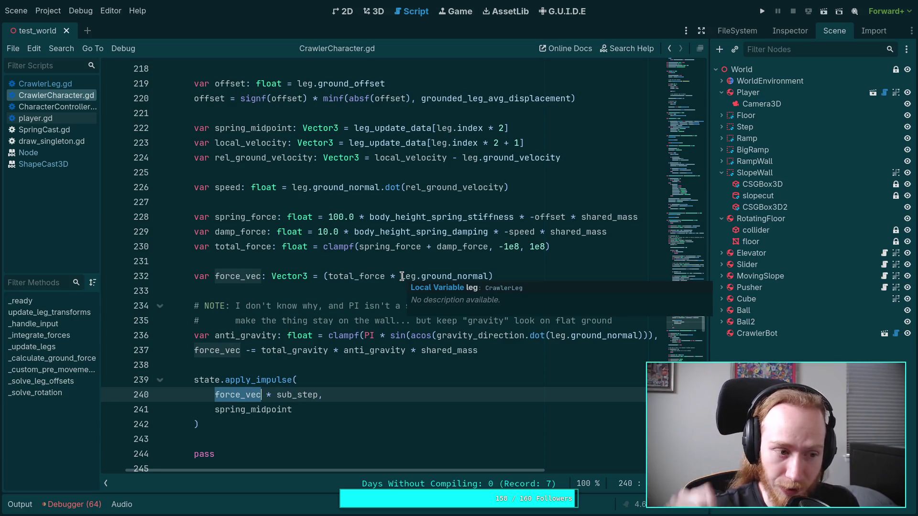
scroll(336, 286, up, 2)
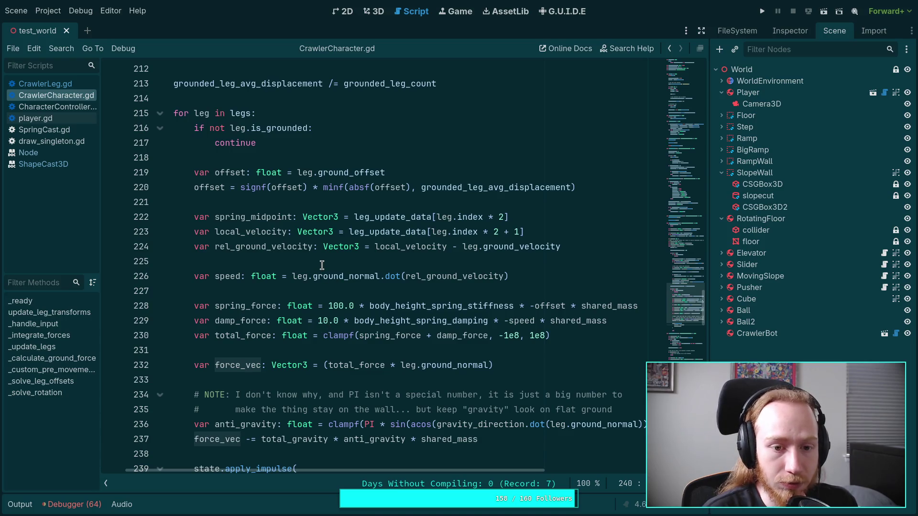
click(397, 218)
- Highlight every leg_update_data use and hide the script list so the full lines fit
double_click(397, 218)
scroll(362, 248, up, 5)
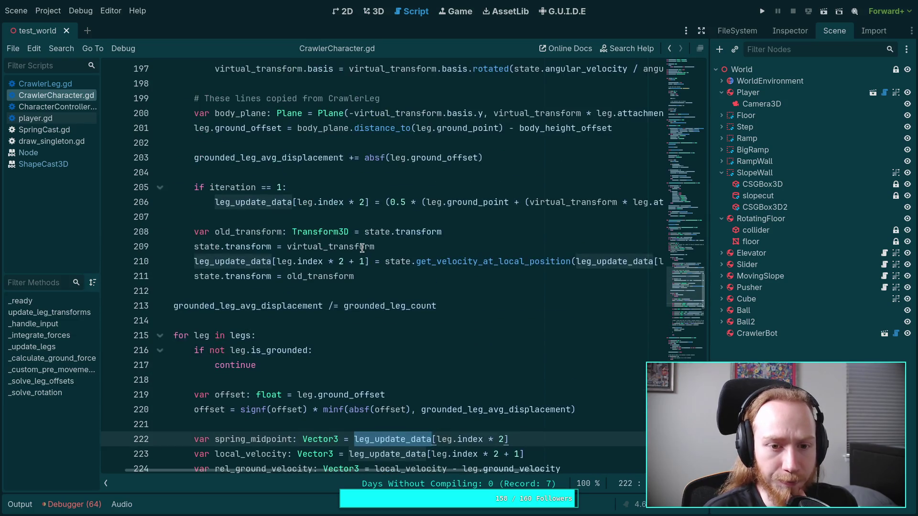
scroll(385, 252, down, 1)
drag(467, 469, 620, 469)
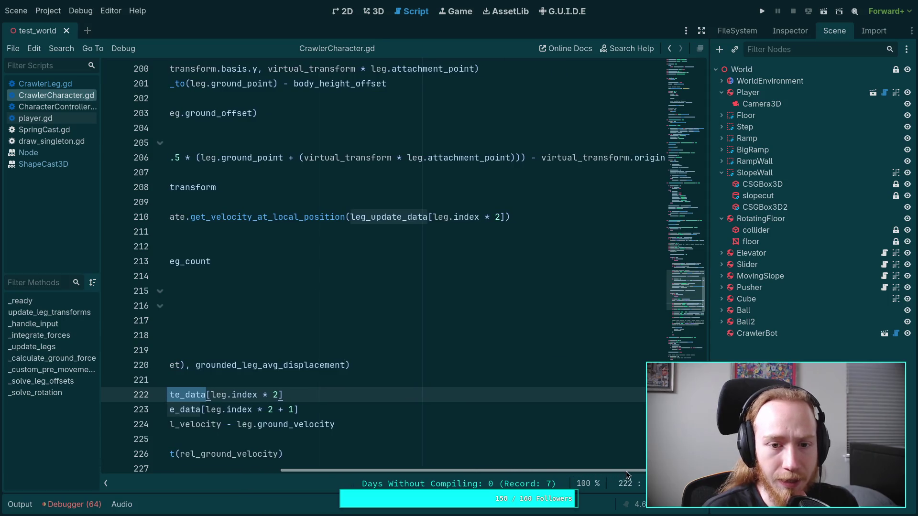
click(105, 483)
mouse_move(561, 471)
mouse_down()
mouse_move(487, 469)
mouse_move(517, 469)
mouse_up()
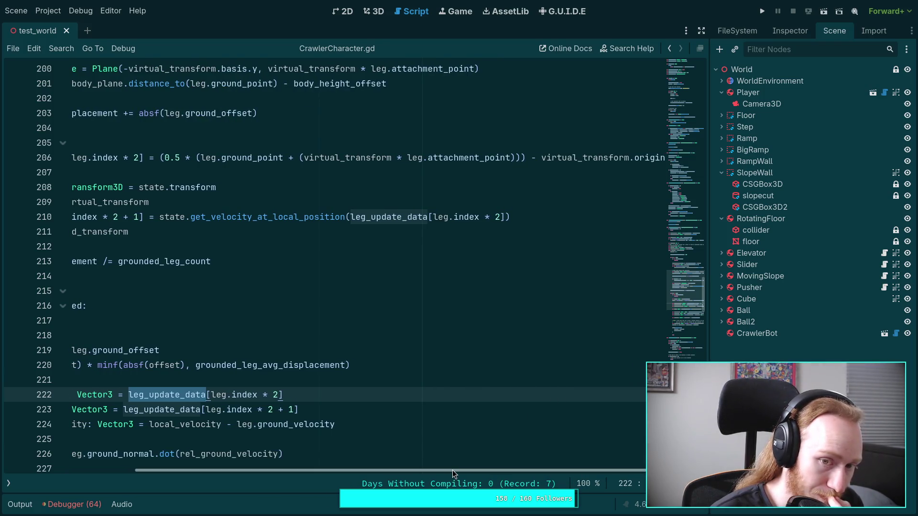
mouse_move(452, 470)
mouse_down()
mouse_move(355, 464)
mouse_move(457, 467)
mouse_move(364, 455)
mouse_up()
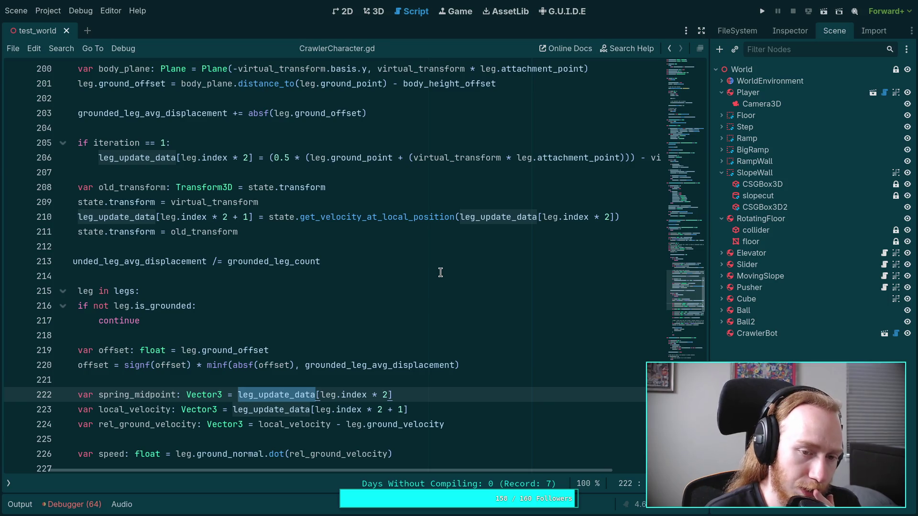
- Review virtual_transform and the leg_update_data uses around lines 203-210
mouse_move(354, 470)
mouse_down()
mouse_move(415, 473)
mouse_move(327, 474)
mouse_up()
double_click(515, 159)
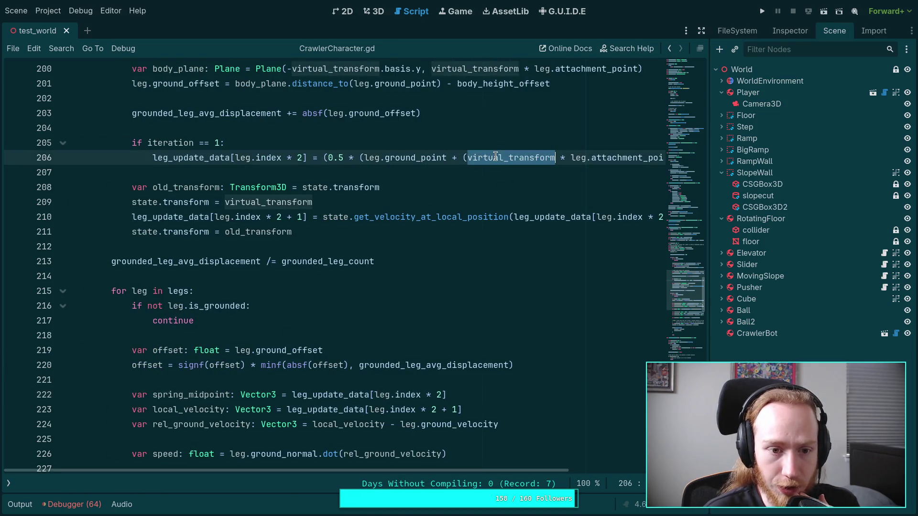
scroll(428, 286, up, 2)
scroll(427, 290, up, 1)
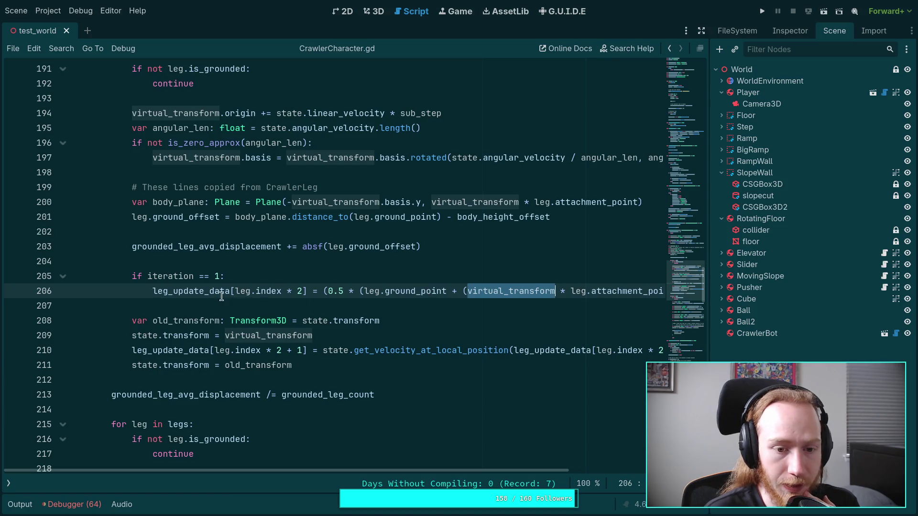
double_click(176, 291)
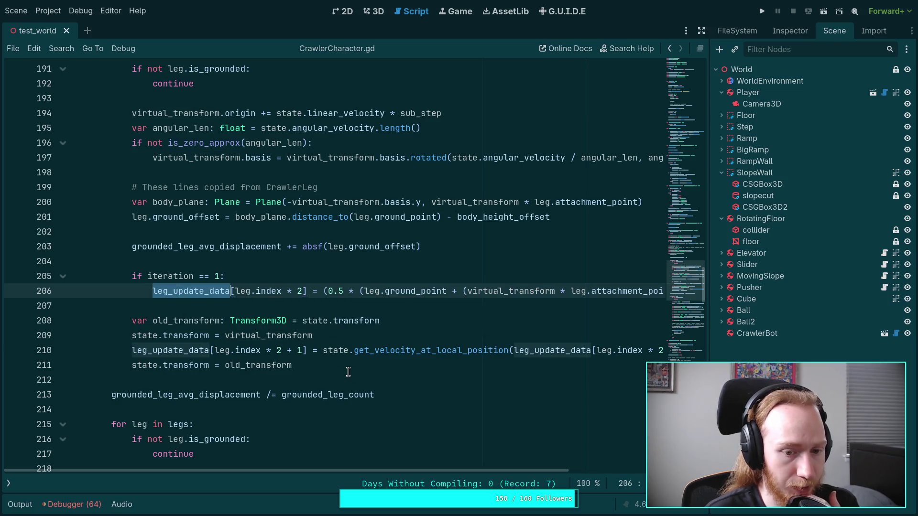
mouse_move(454, 469)
mouse_down()
mouse_move(561, 476)
mouse_move(438, 459)
mouse_up()
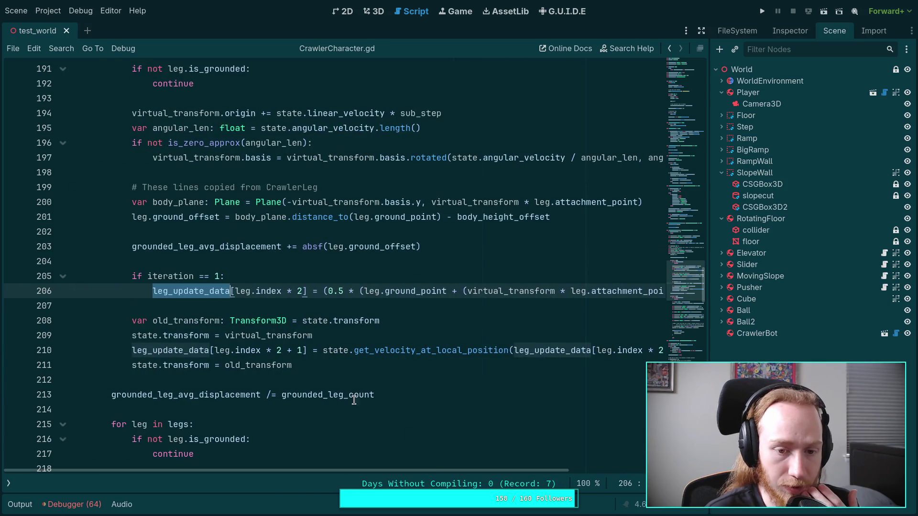
click(534, 252)
scroll(526, 263, up, 18)
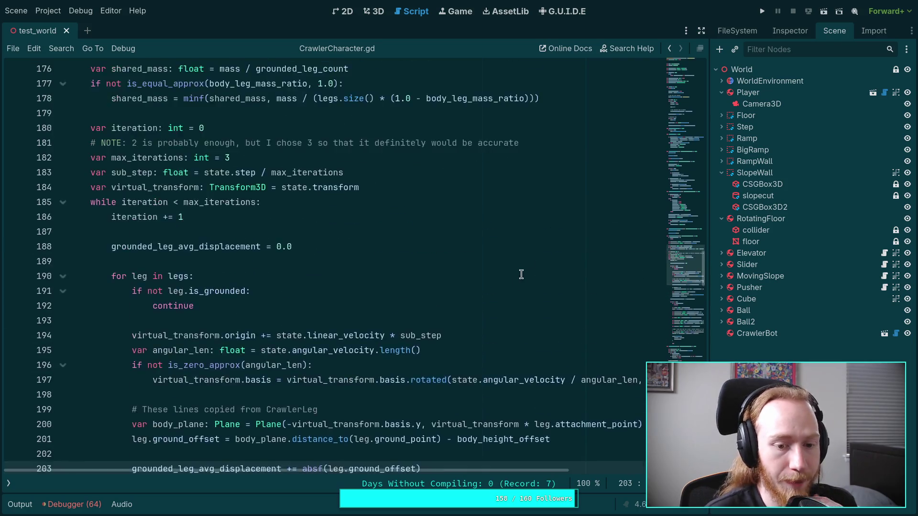
scroll(437, 278, up, 2)
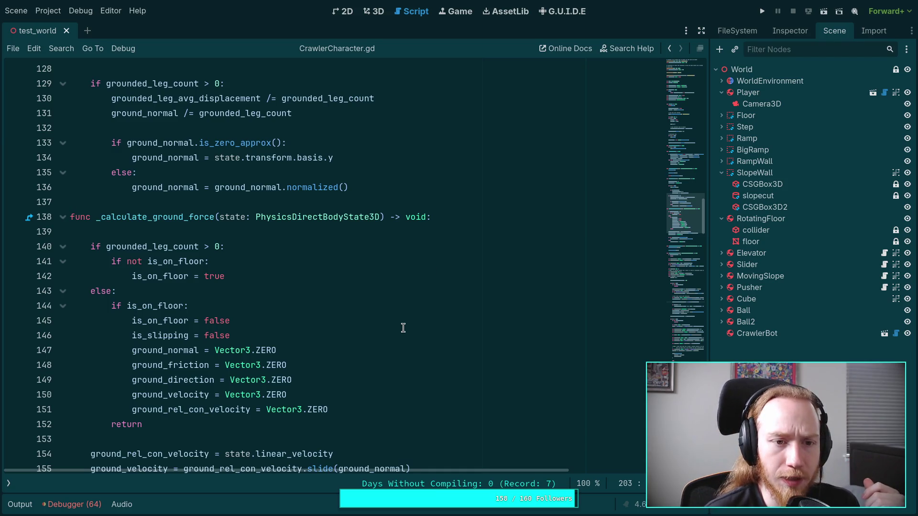
scroll(401, 323, down, 20)
double_click(178, 306)
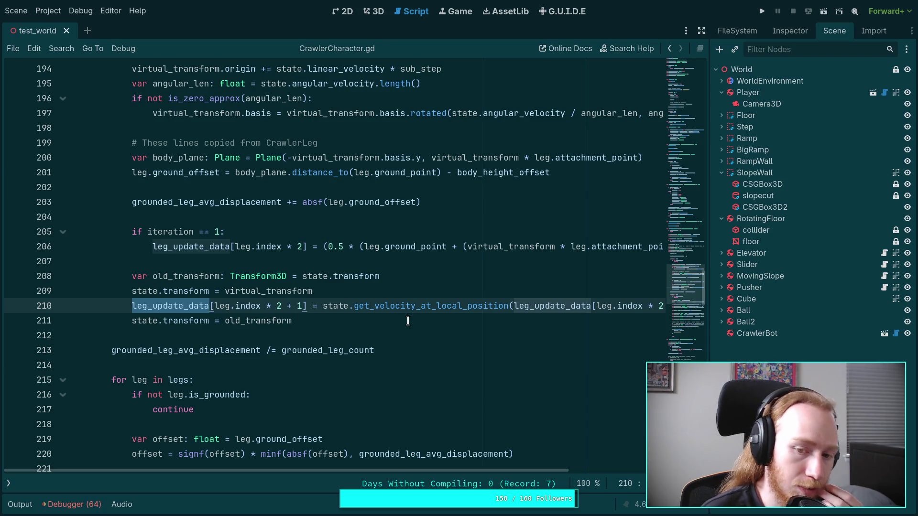
scroll(407, 321, up, 20)
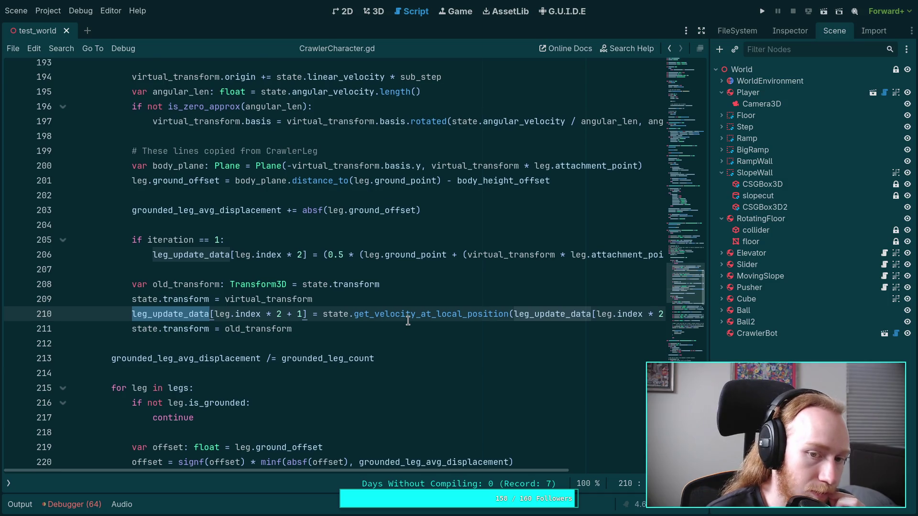
scroll(393, 317, up, 20)
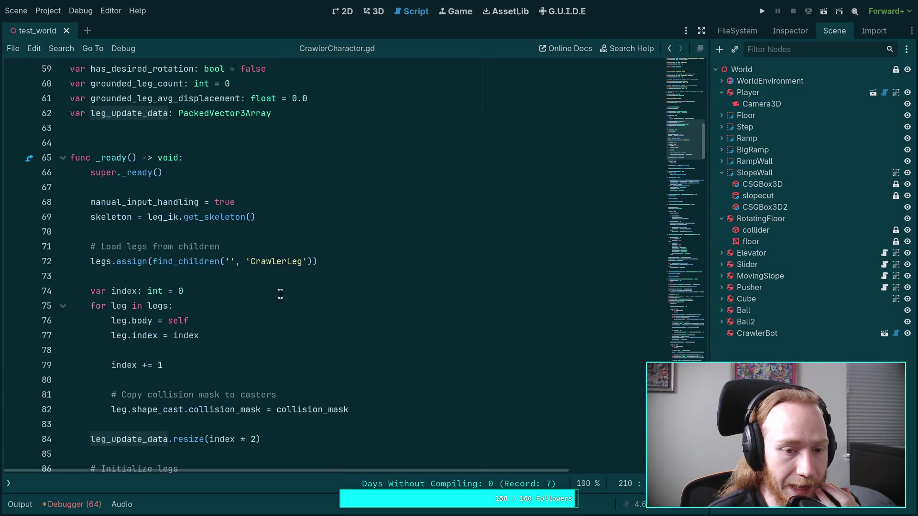
scroll(285, 294, up, 5)
scroll(287, 335, down, 7)
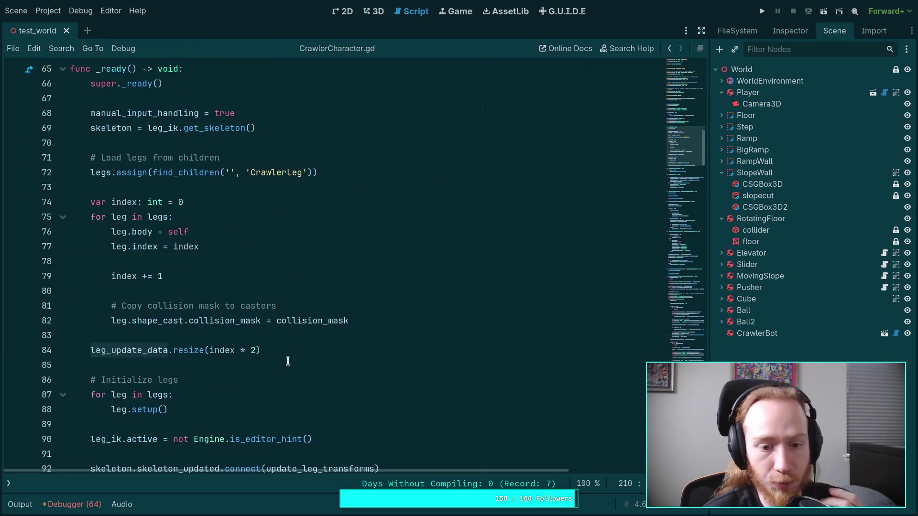
- Change leg_update_data.resize(index * 2) to index * 3 on line 84, then scroll to the solver loop
double_click(255, 349)
text(3)
scroll(367, 353, down, 4)
scroll(367, 353, down, 20)
scroll(367, 353, down, 14)
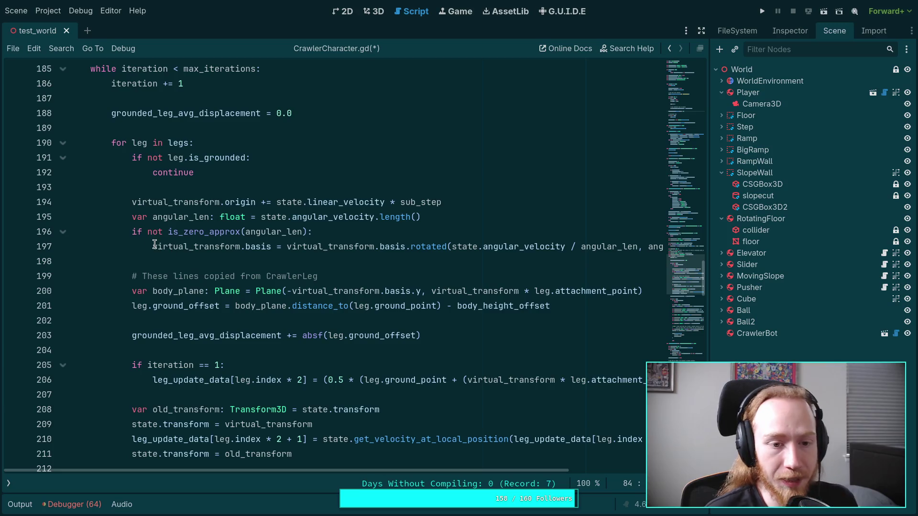
scroll(155, 245, down, 3)
- Remove the 'if iteration == 1:' check and start a 'var spring_midpoint: Vector3 =' declaration
drag(153, 246, 131, 233)
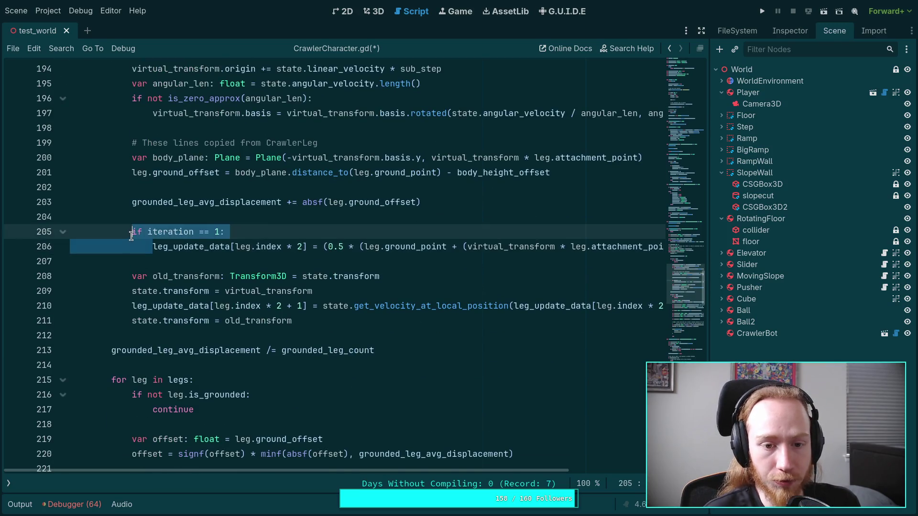
key(BackSpace)
key(Up)
key(Return)
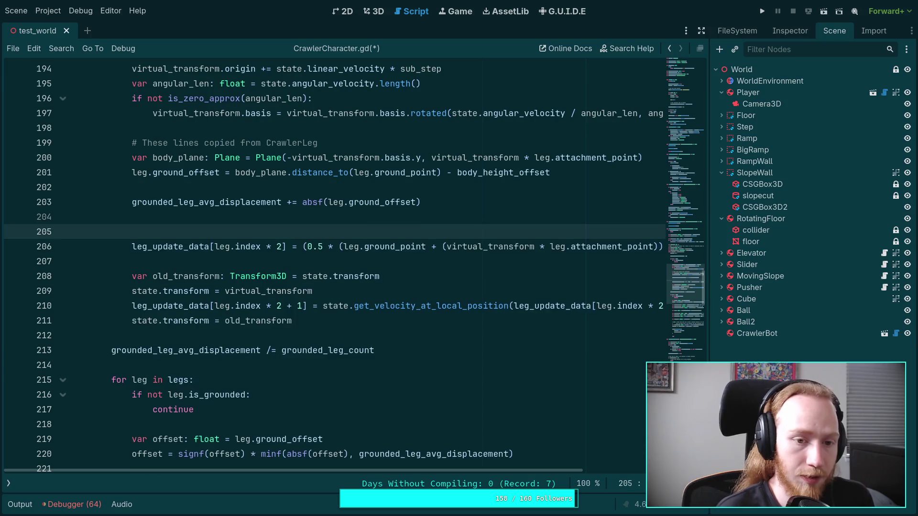
text(var spring_midpoint: V)
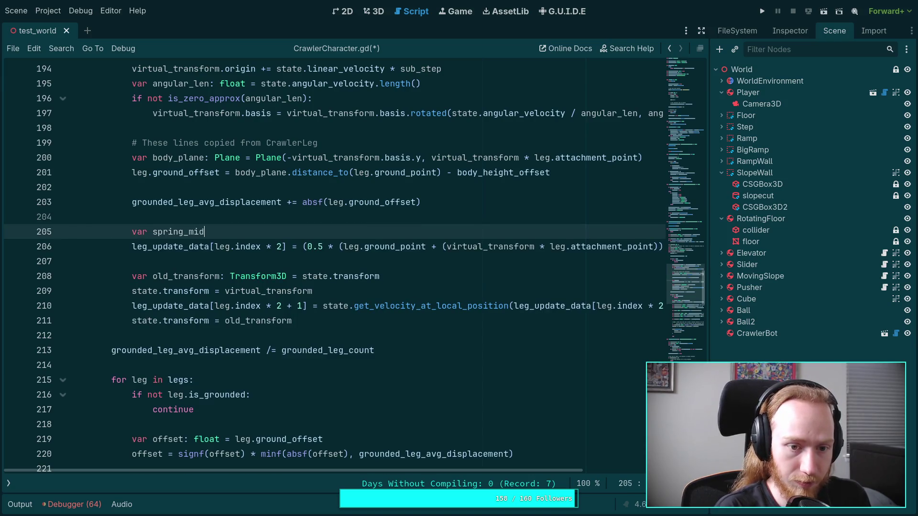
text(ector3 =)
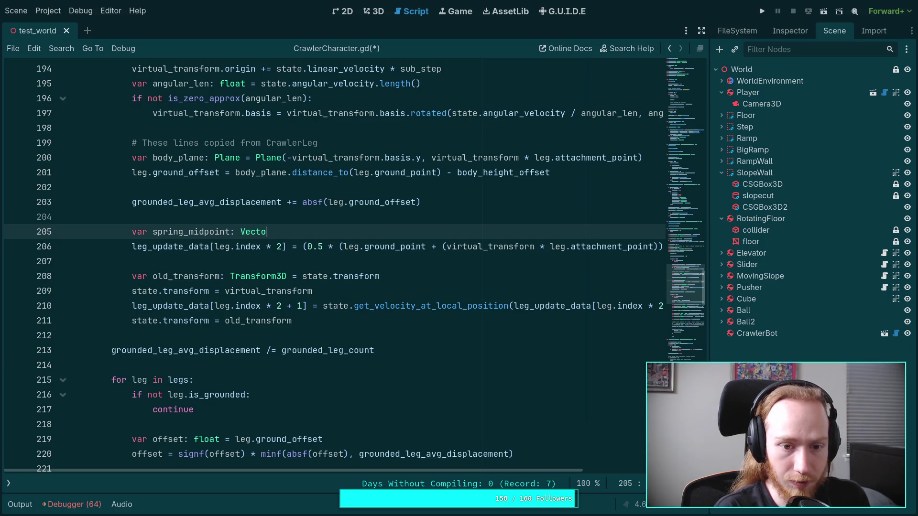
key(Escape)
mouse_move(303, 246)
mouse_down()
mouse_move(659, 246)
mouse_move(526, 246)
mouse_up()
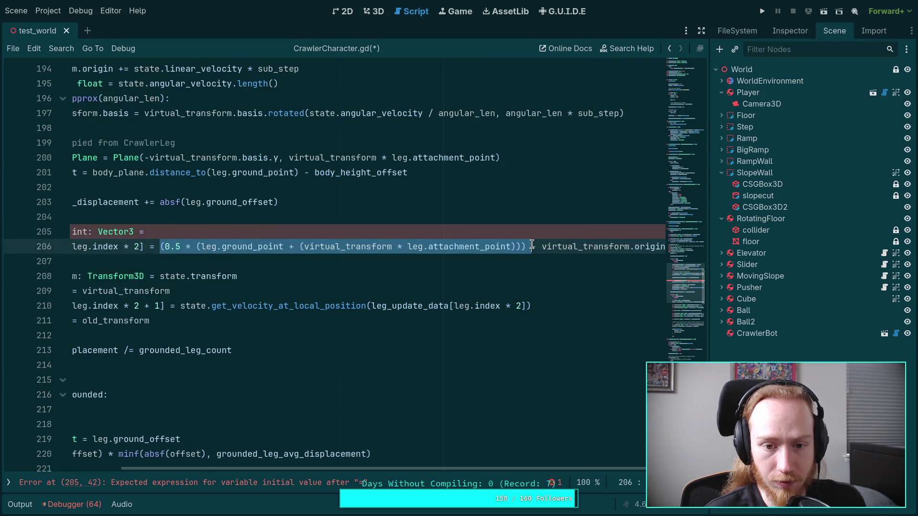
click(510, 246)
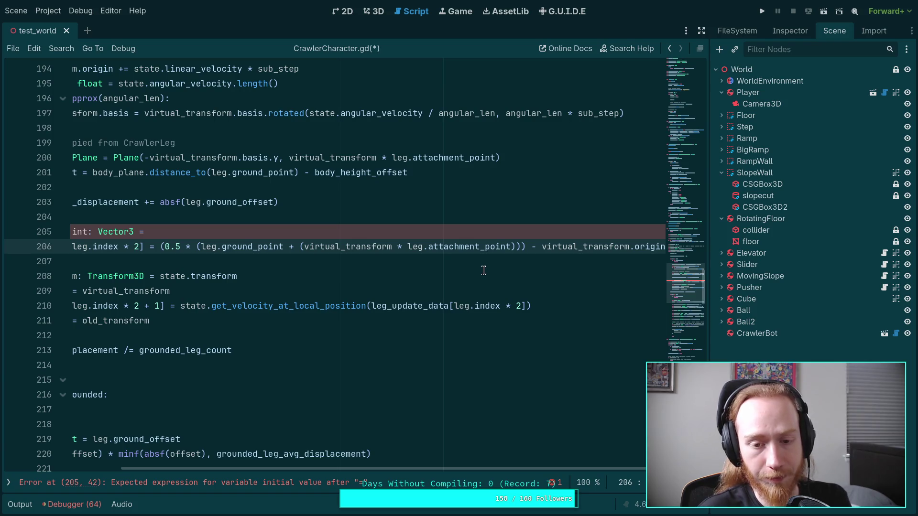
- Declare global_attachment holding the world-space attachment expression, placed above the CrawlerLeg comment
click(304, 211)
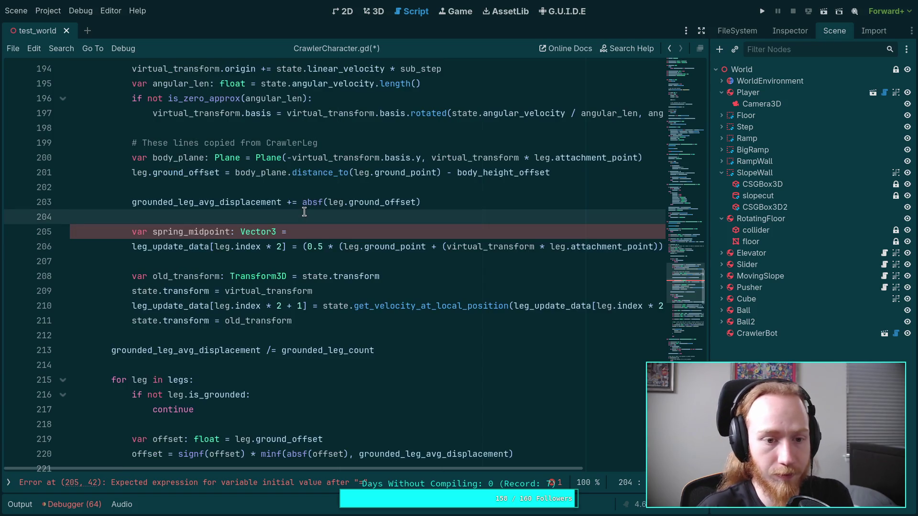
key(Return)
text(var )
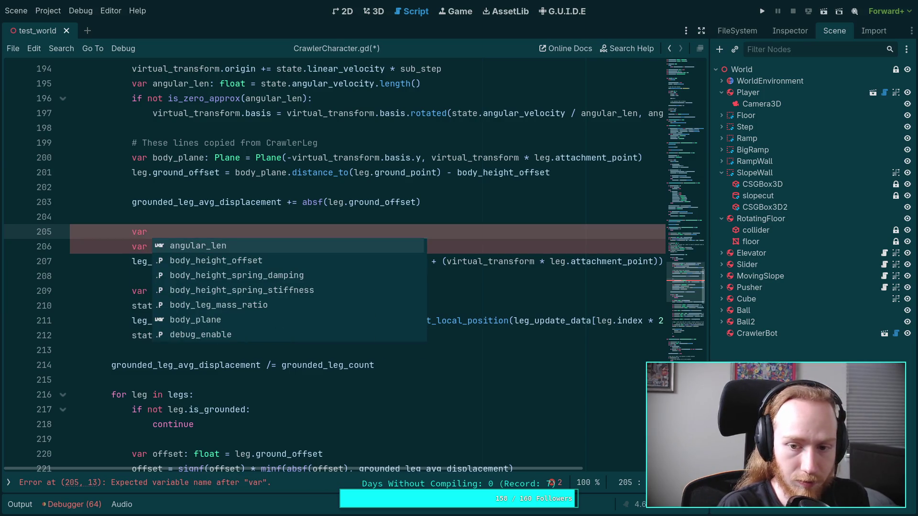
text(global)
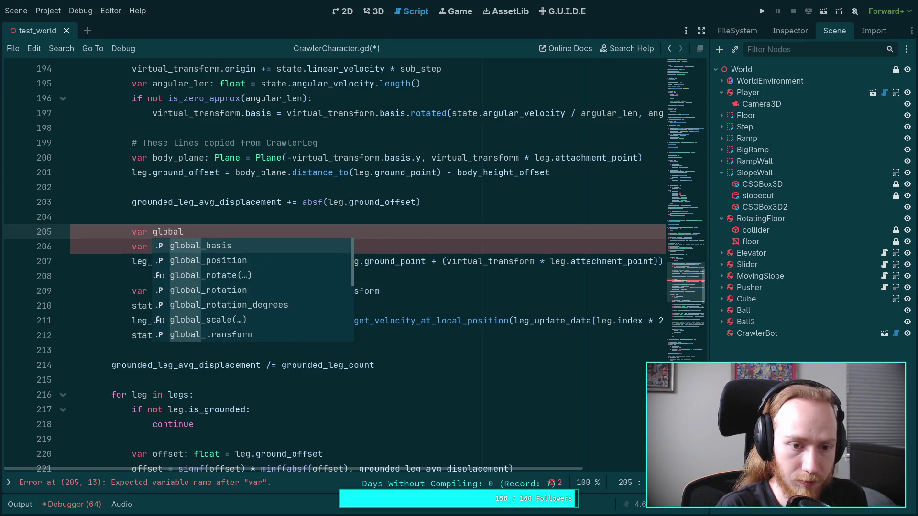
text(_attachment)
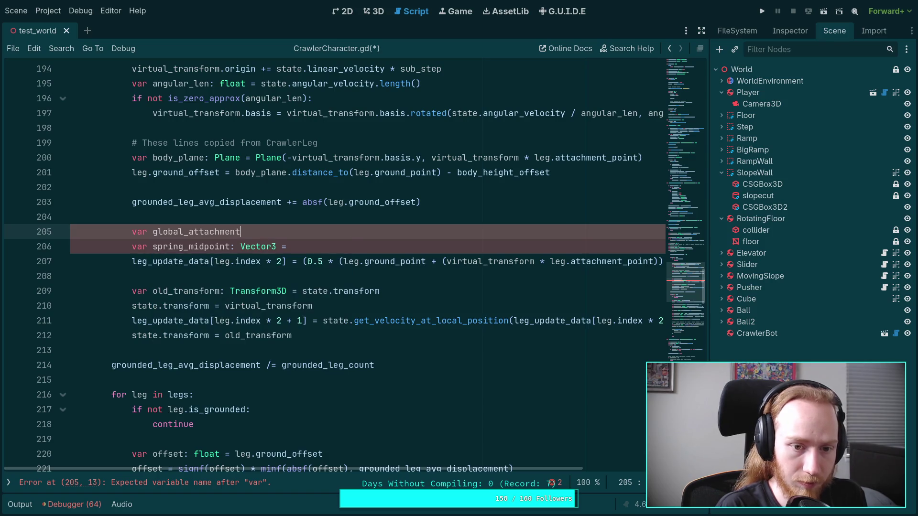
text(: Vector3 )
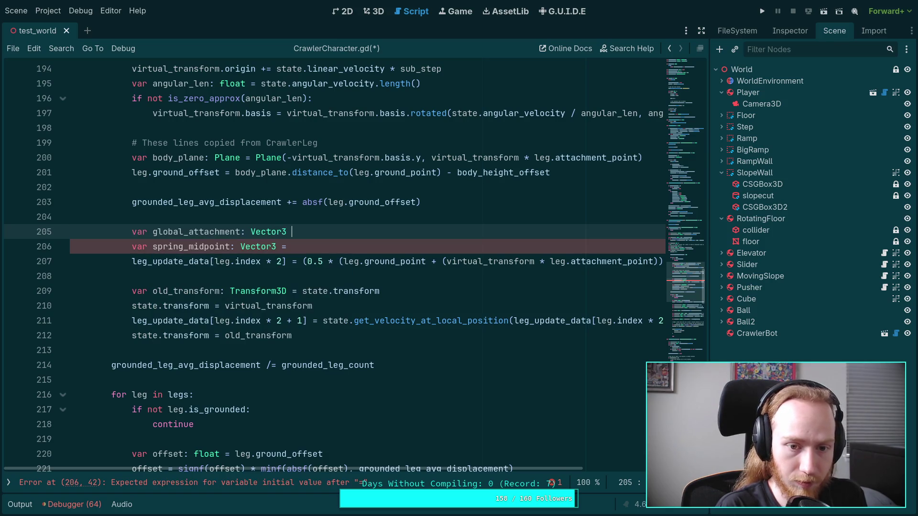
text(=)
key(Up)
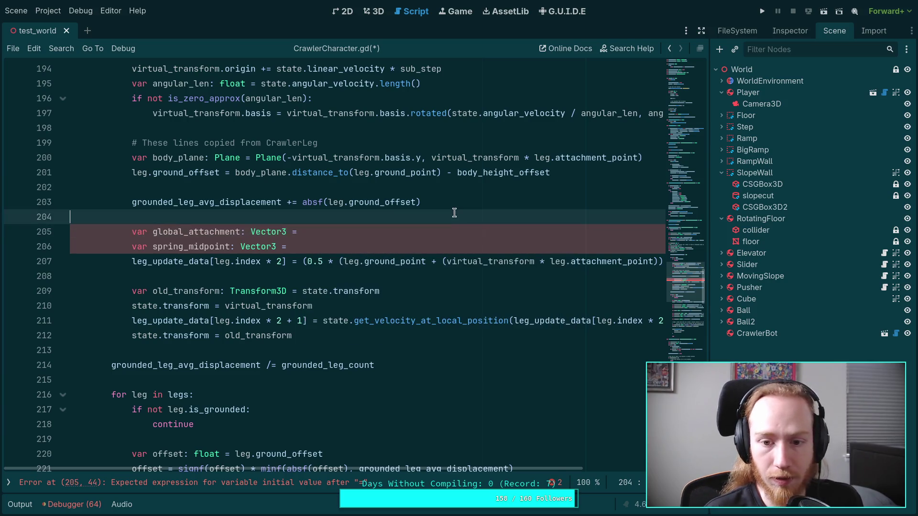
mouse_move(440, 264)
mouse_down()
mouse_move(663, 265)
mouse_move(574, 266)
mouse_move(597, 264)
mouse_up()
key(ctrl+x)
click(344, 233)
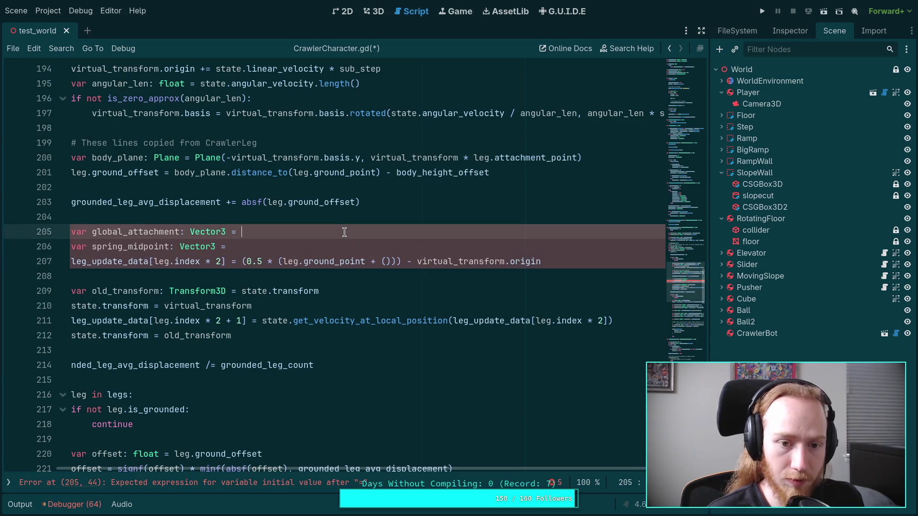
key(ctrl+v)
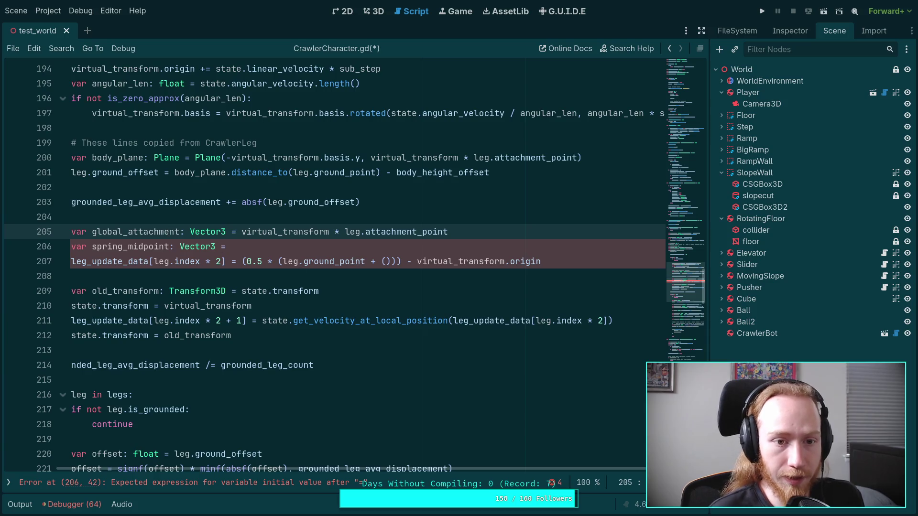
key(alt+Up)
key(alt+Up)
key(alt+Up)
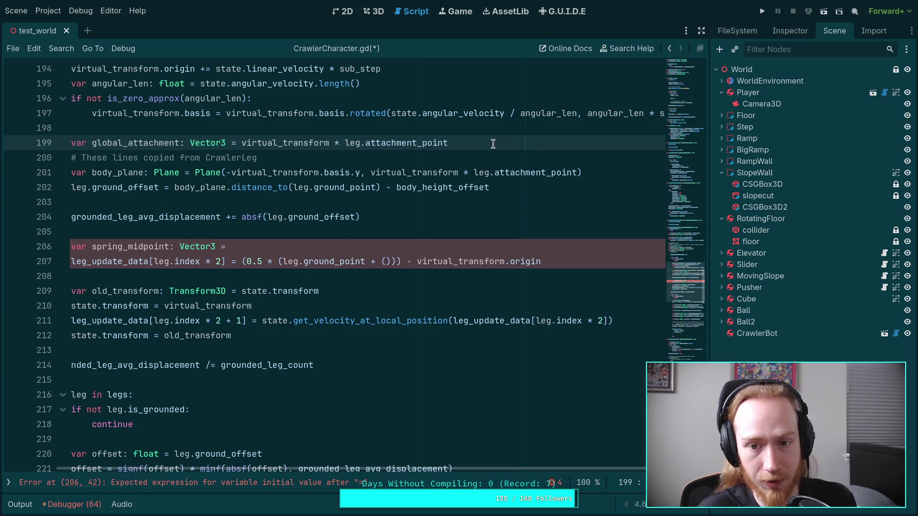
click(493, 143)
key(Return)
- Replace the repeated attachment expressions in body_plane and the midpoint with global_attachment
drag(371, 187, 579, 187)
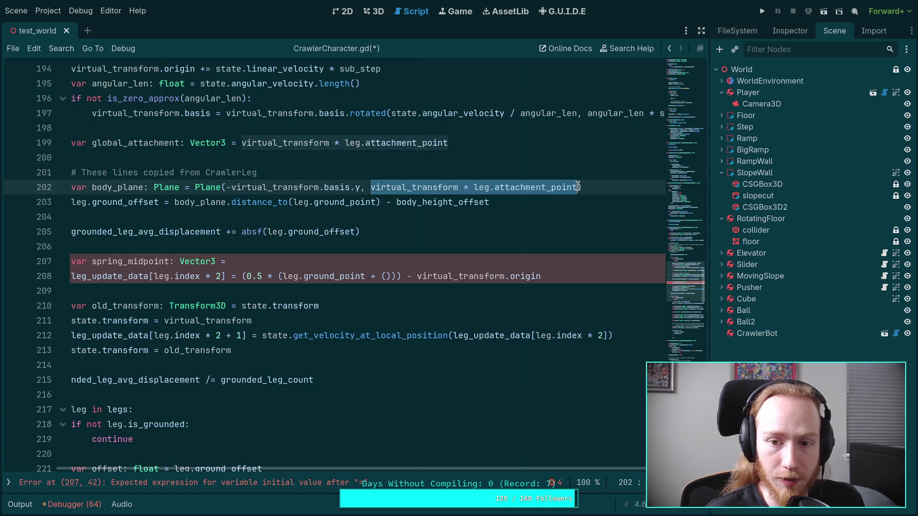
text(global_attachment)
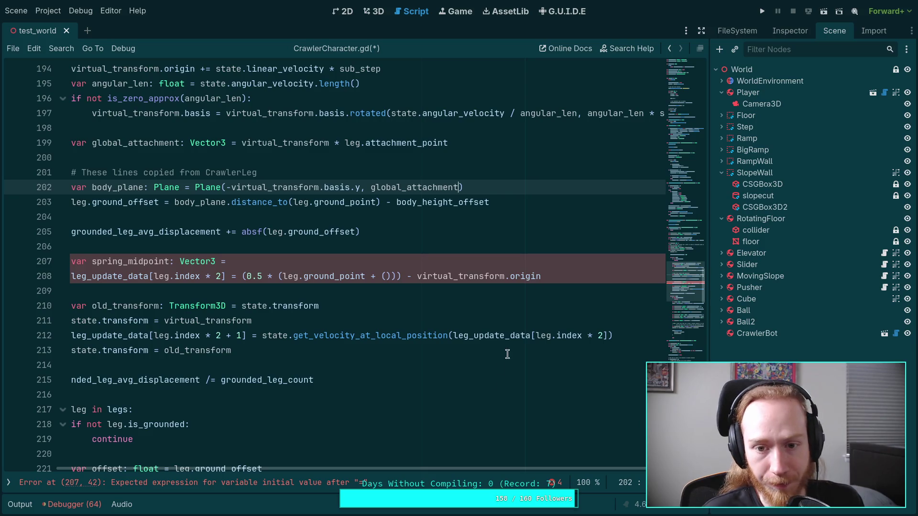
drag(461, 468, 428, 467)
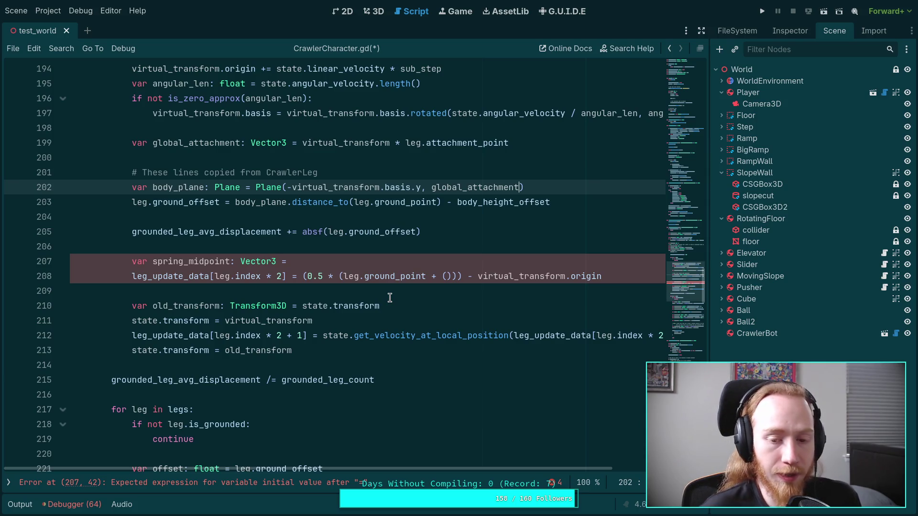
click(448, 276)
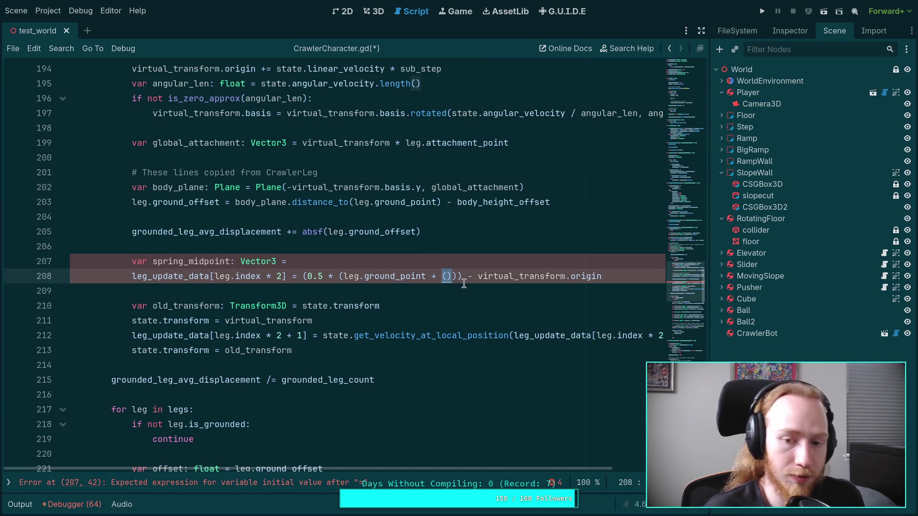
text(global_atta)
key(Return)
- Move the midpoint expression into the spring_midpoint declaration
click(367, 255)
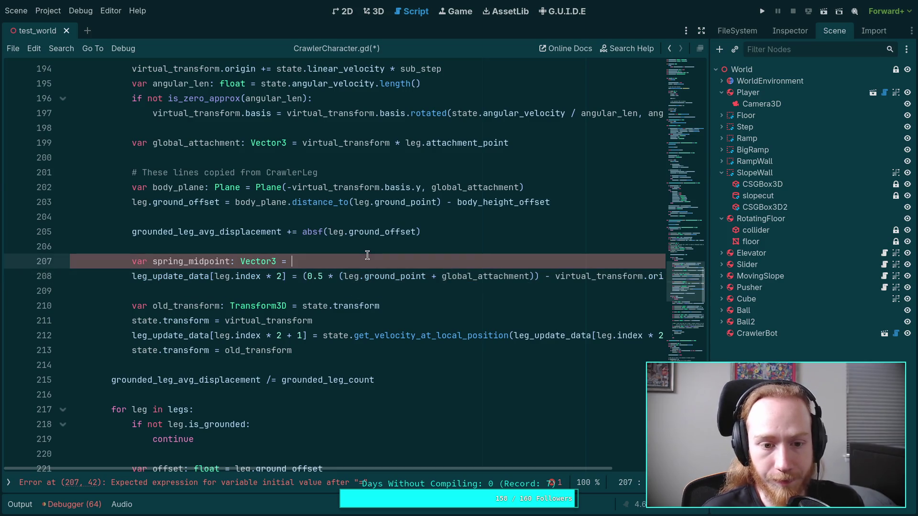
drag(303, 277, 662, 277)
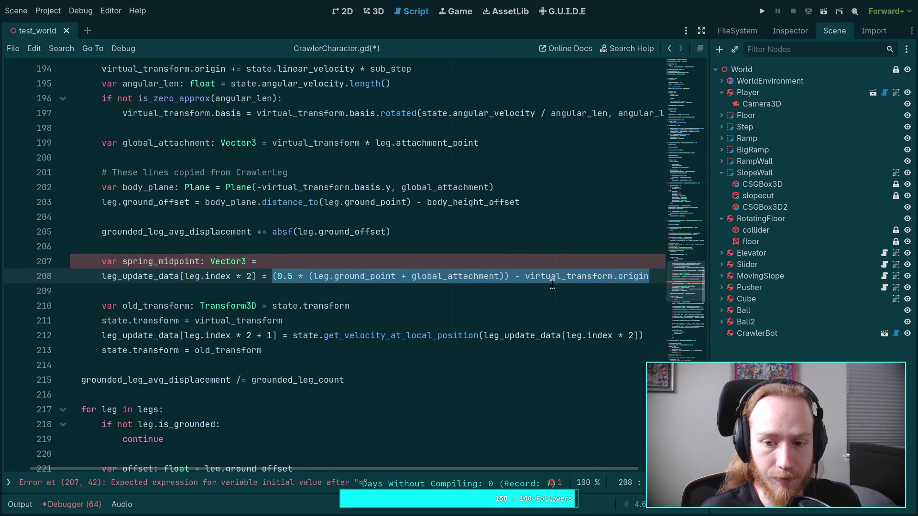
click(501, 277)
drag(274, 276, 651, 277)
key(ctrl+x)
click(321, 255)
key(ctrl+v)
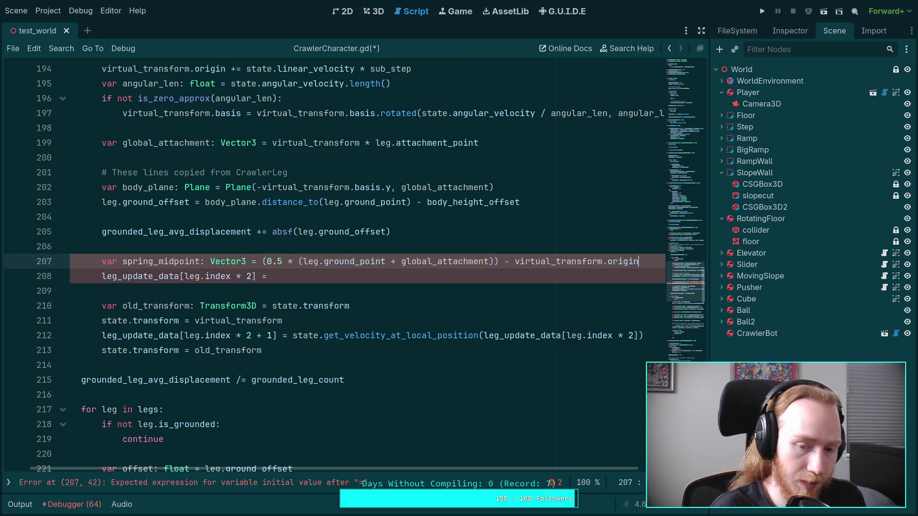
- Use spring_midpoint in the leg_update_data assignment and the velocity lookup
click(414, 272)
text(spring_mid)
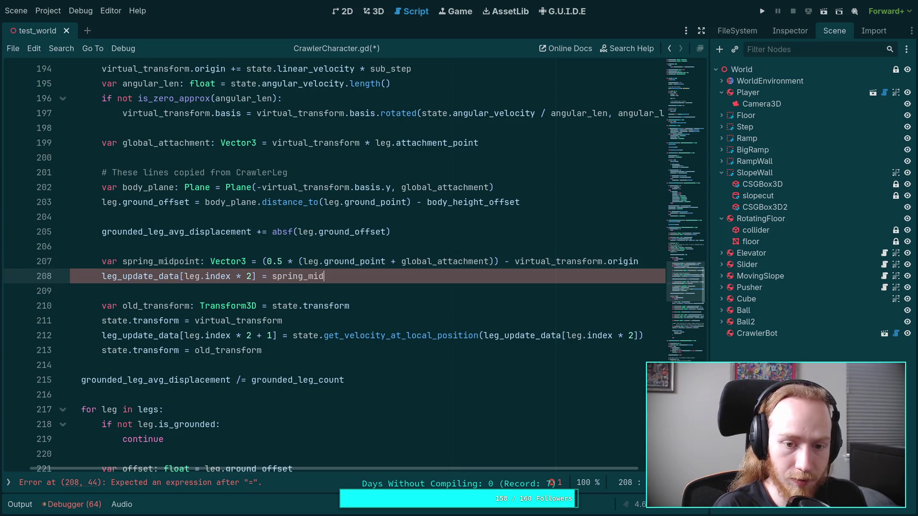
key(Return)
drag(483, 335, 636, 335)
key(BackSpace)
text(spring_mi)
key(Return)
scroll(517, 280, up, 1)
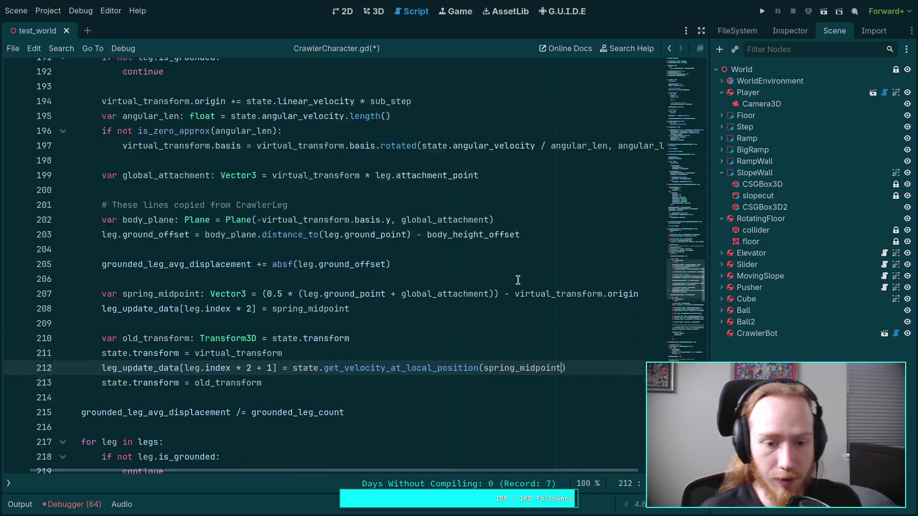
scroll(518, 281, up, 15)
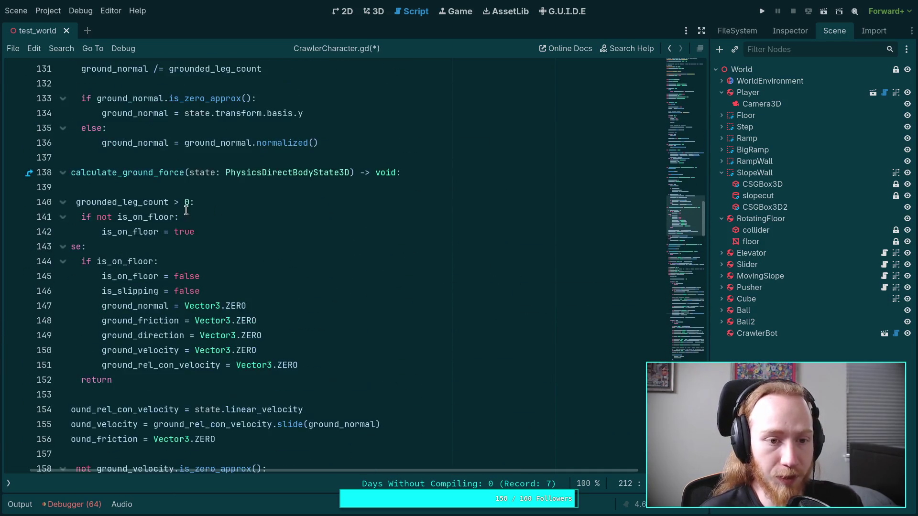
scroll(187, 211, up, 13)
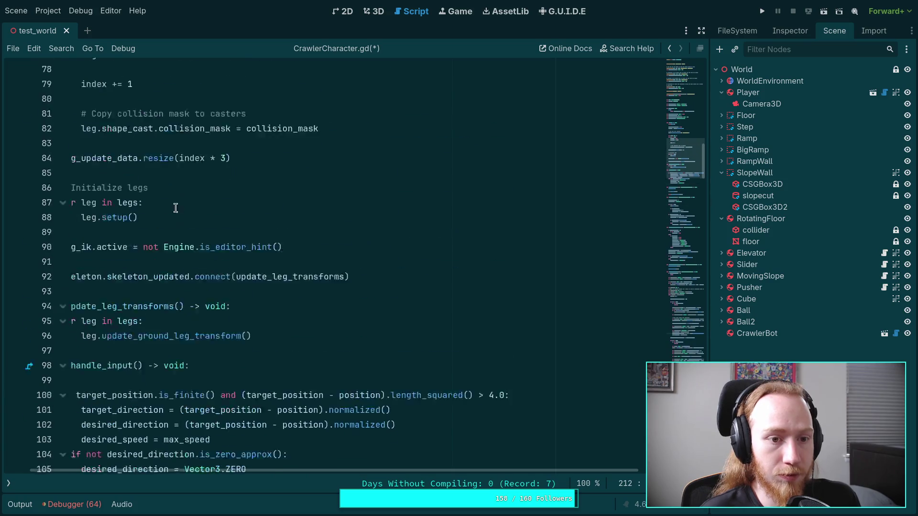
scroll(176, 207, up, 3)
click(225, 261)
key(BackSpace)
text(2)
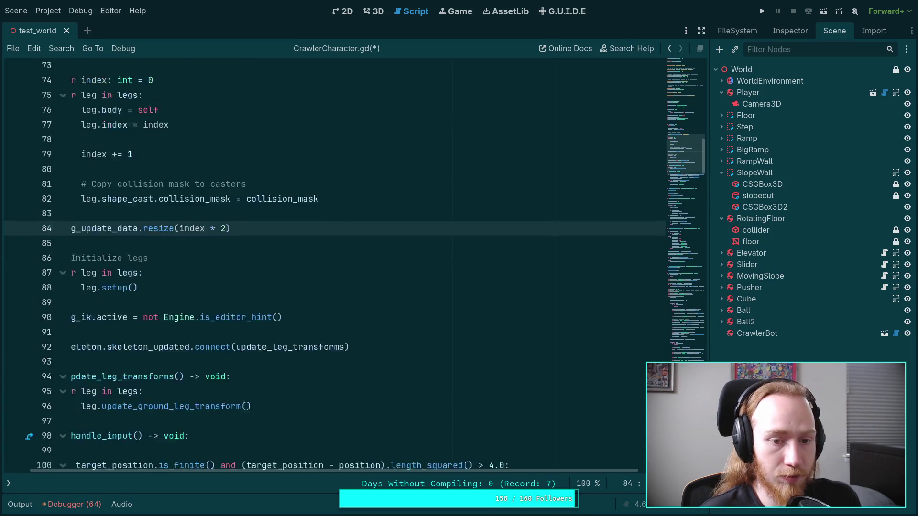
scroll(346, 278, down, 20)
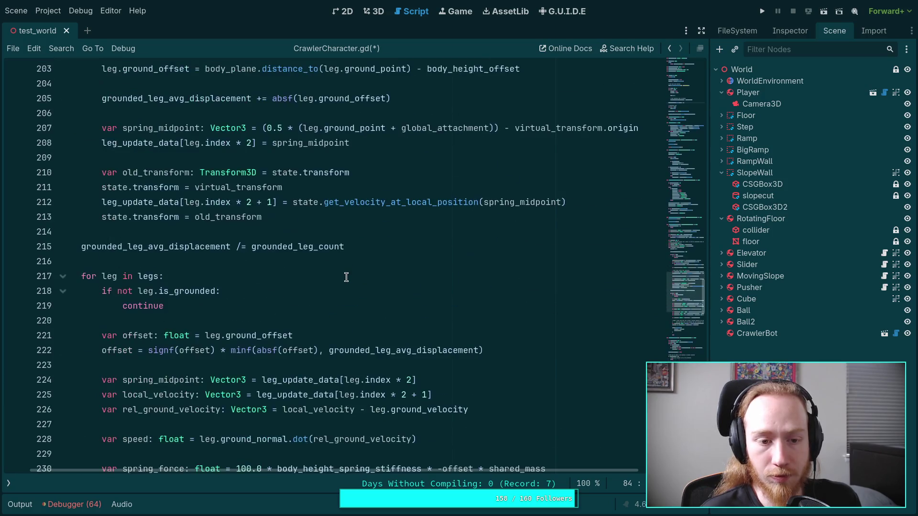
scroll(346, 278, up, 3)
scroll(293, 293, up, 1)
double_click(146, 232)
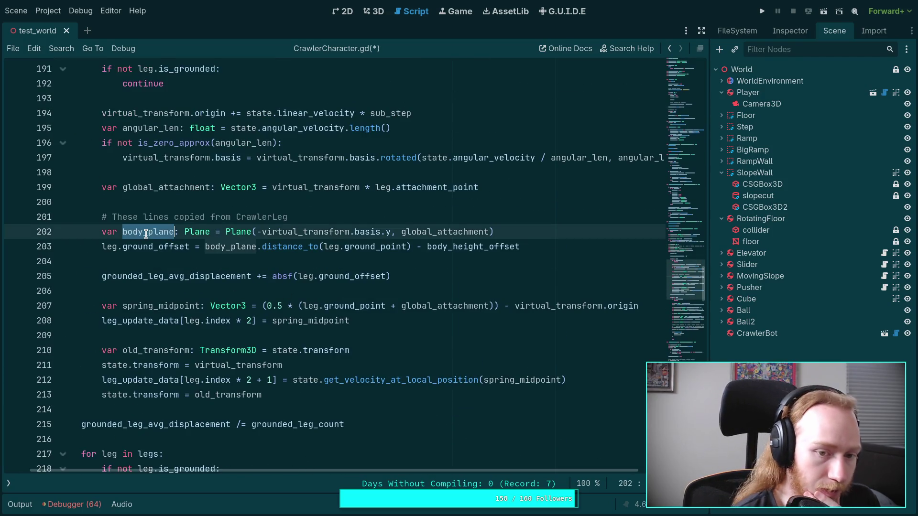
double_click(290, 232)
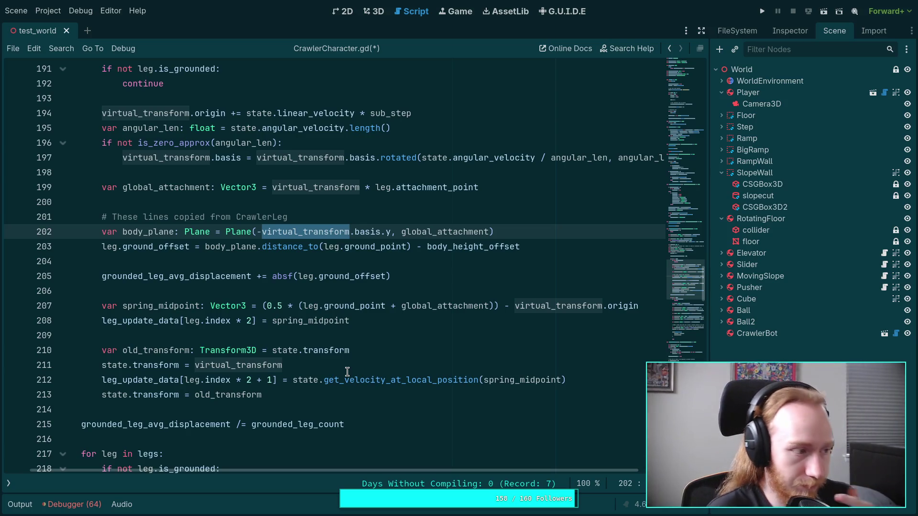
mouse_move(349, 385)
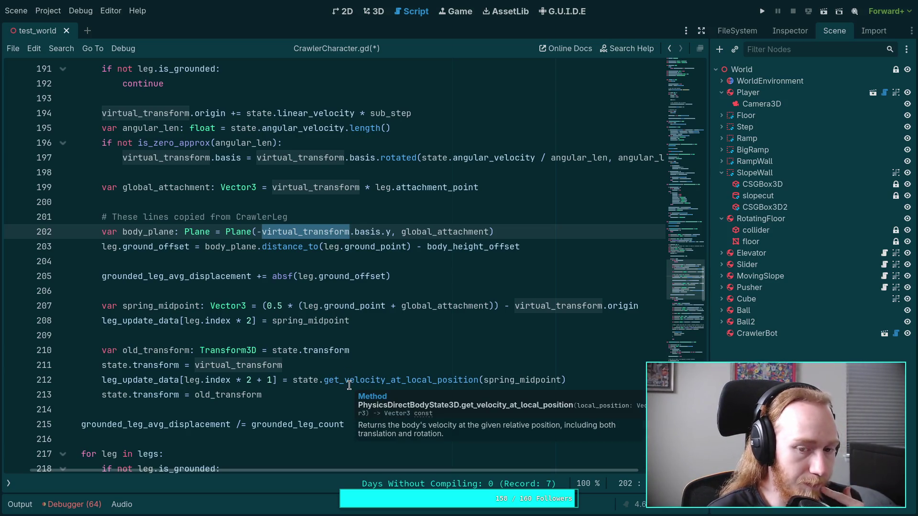
click(330, 335)
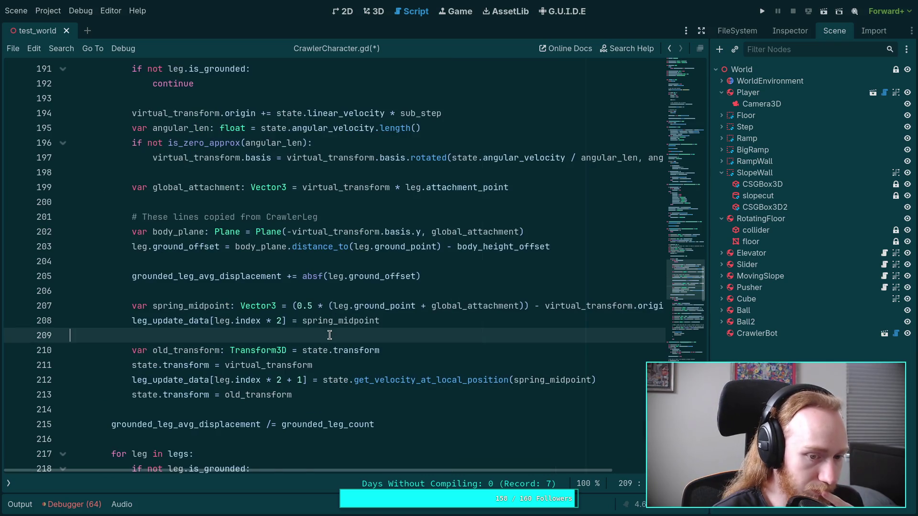
drag(397, 471, 455, 474)
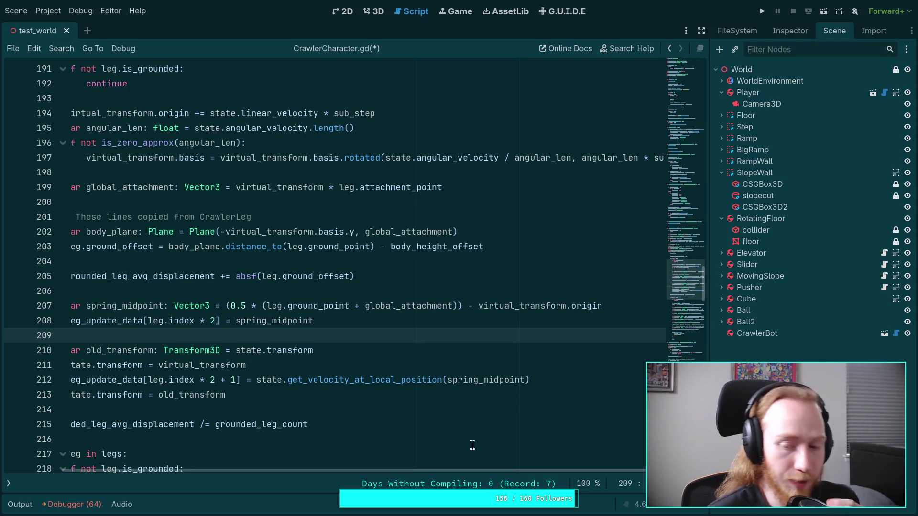
drag(684, 303, 695, 188)
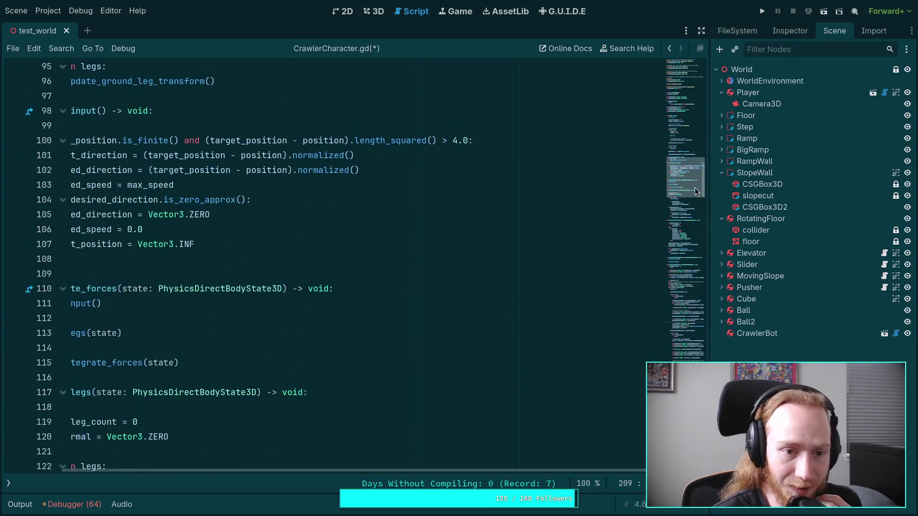
drag(433, 472, 305, 447)
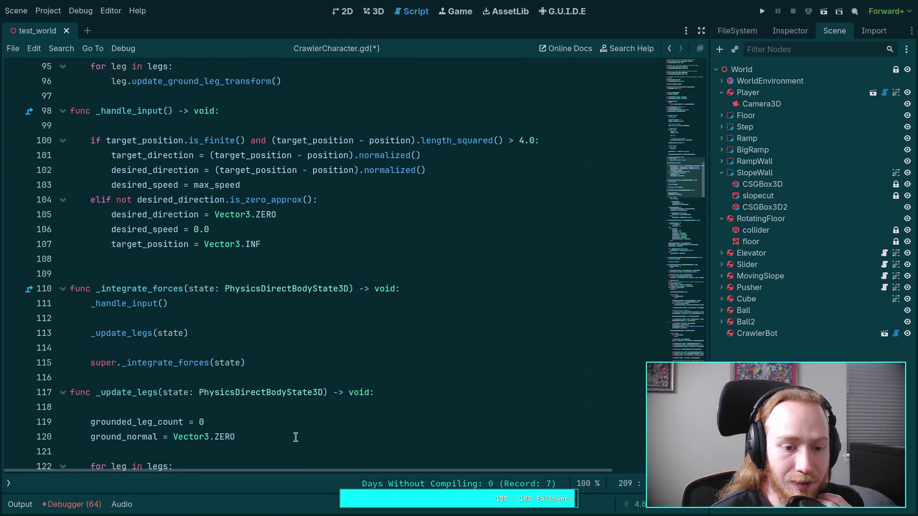
scroll(220, 372, up, 10)
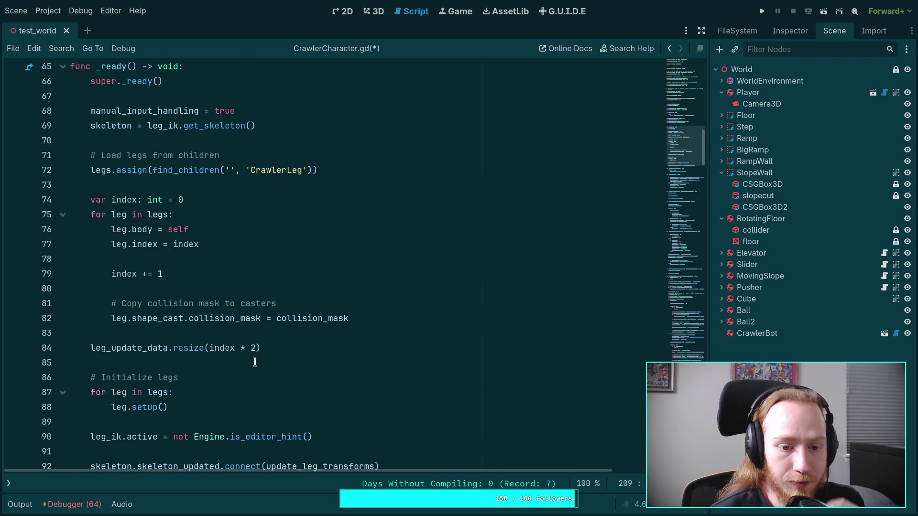
click(250, 348)
mouse_move(693, 146)
mouse_down()
mouse_move(694, 317)
mouse_move(700, 298)
mouse_up()
click(509, 386)
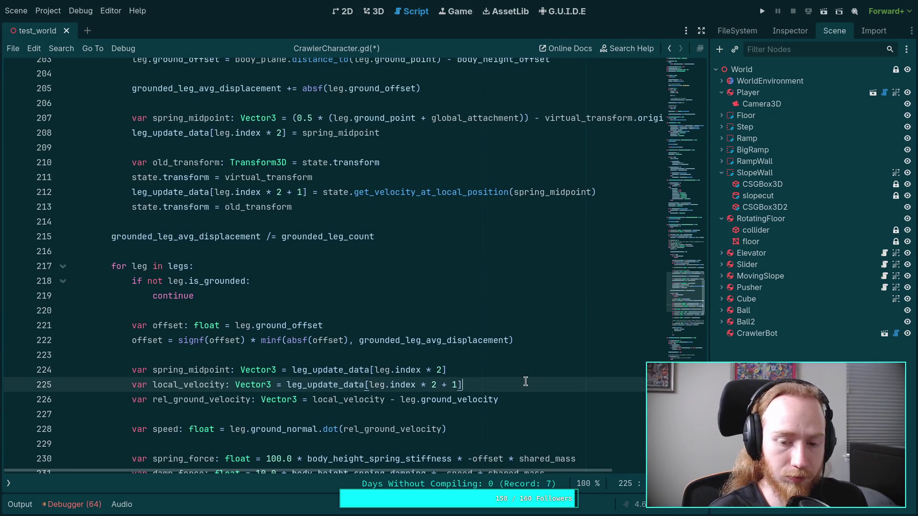
- Shift the index offsets: local_velocity to + 2 and spring_midpoint to + 1
key(Return)
key(BackSpace)
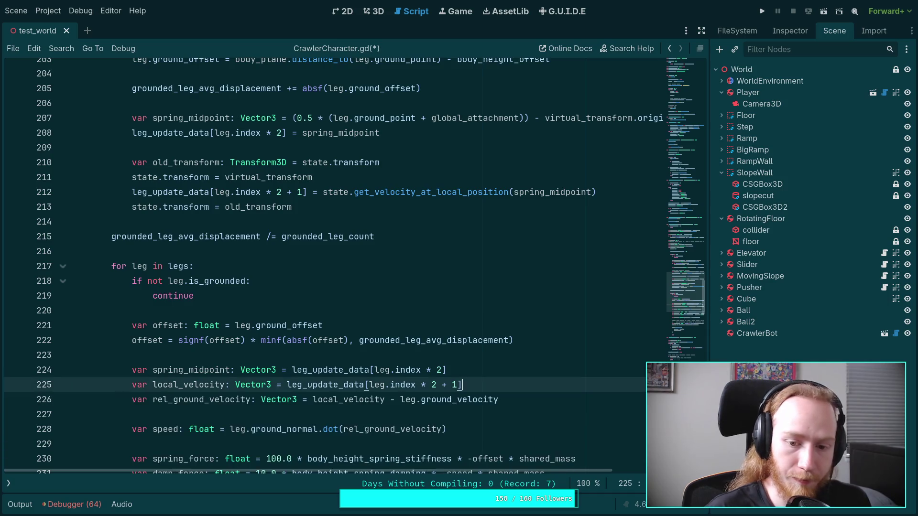
double_click(454, 385)
text(2)
click(455, 372)
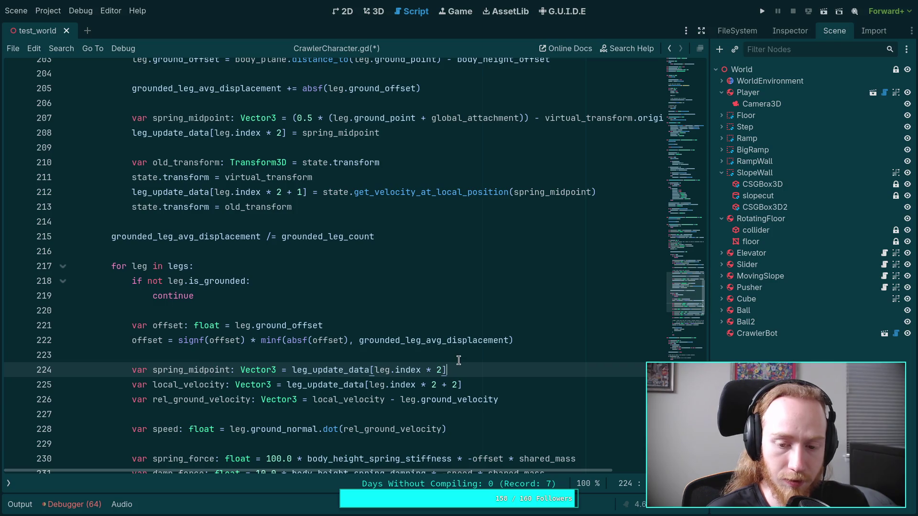
click(472, 356)
click(471, 370)
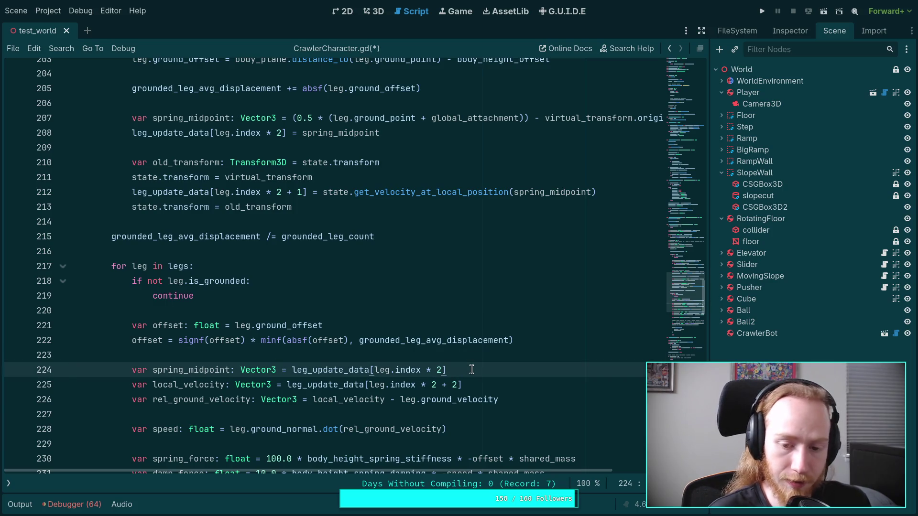
text(+ 1)
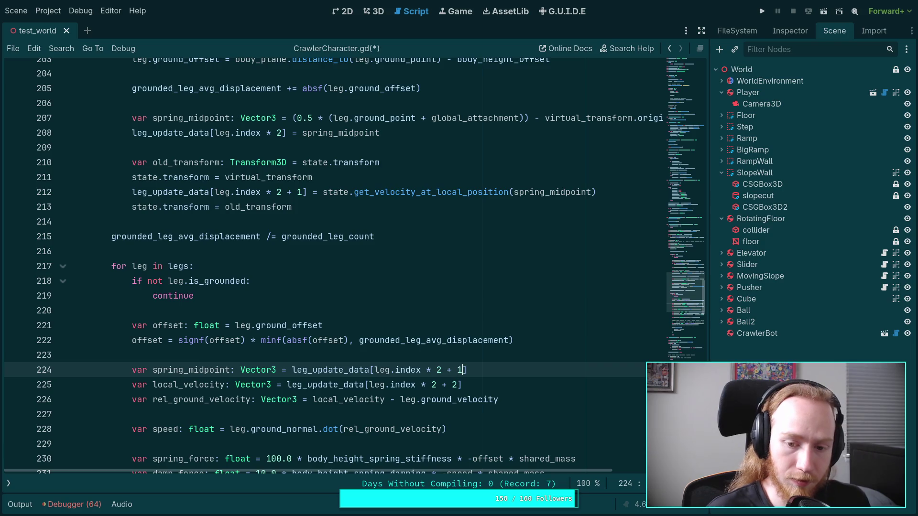
- Add 'var spring_direction: Vector3 = leg_update_data[leg.index * 3]' and make every index stride 3
click(462, 358)
key(Return)
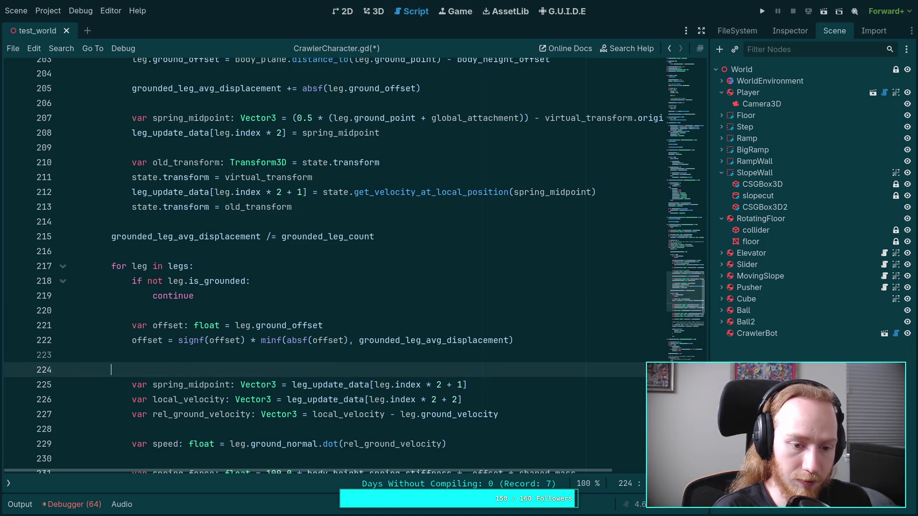
text(var spring_direction: )
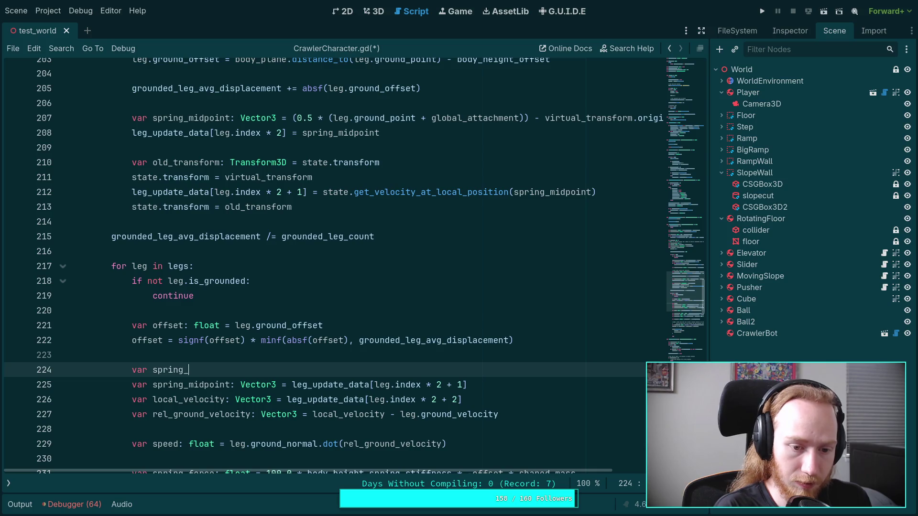
text(Vect)
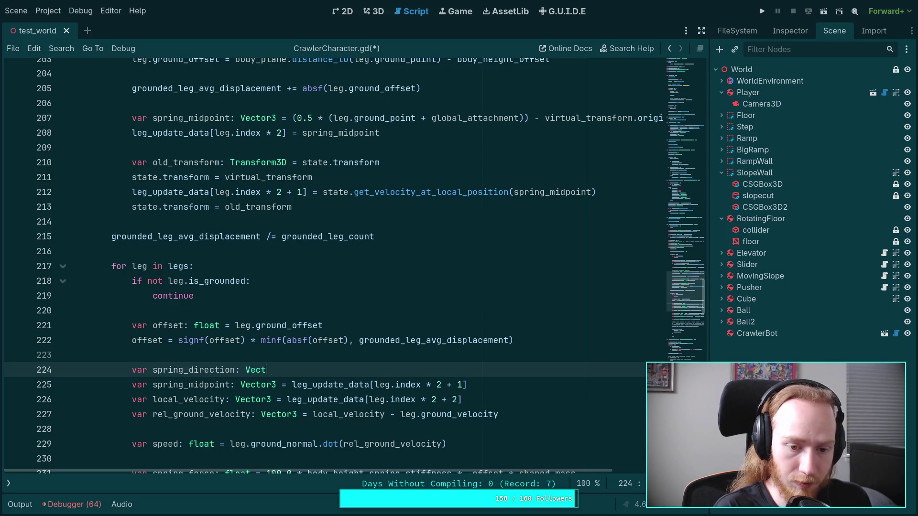
text(or3 = leg_upd)
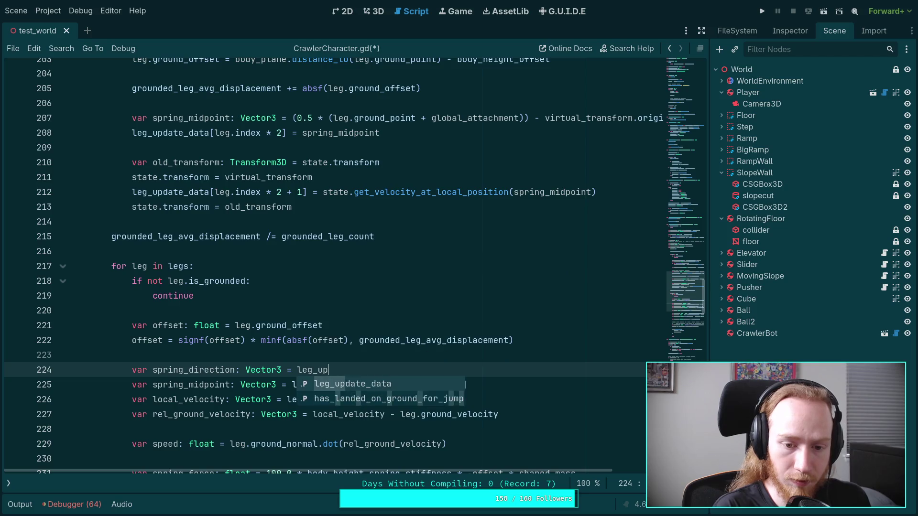
key(Return)
text([leg.index &)
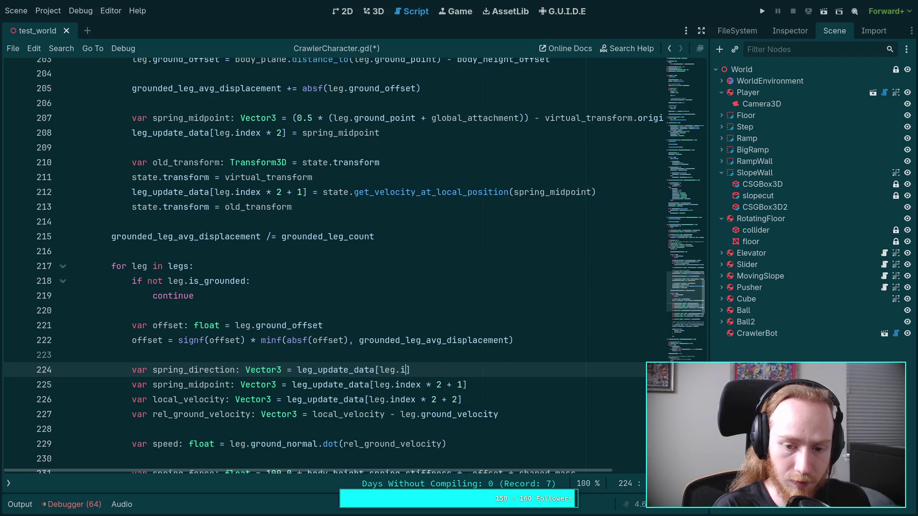
key(BackSpace)
key(BackSpace)
text(* 2)
key(Down)
key(Left)
key(BackSpace)
text(3)
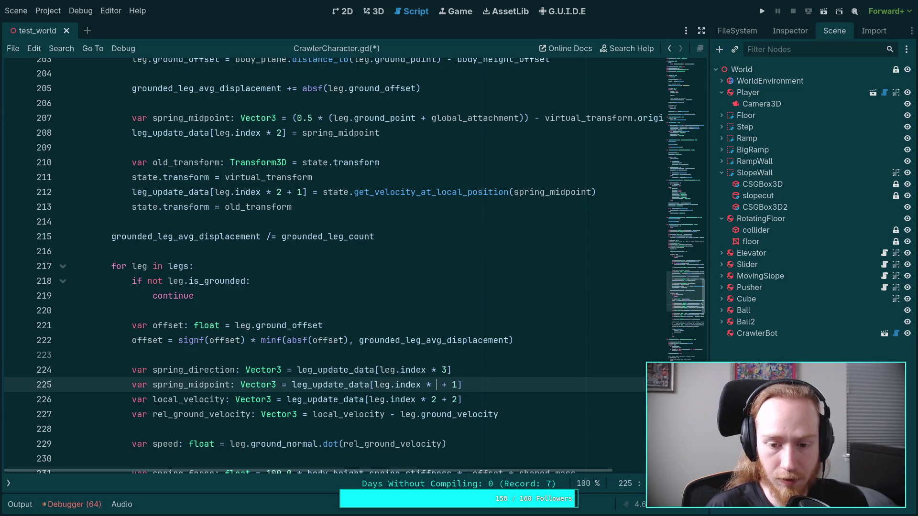
key(Down)
- Review every use of leg_update_data and ground_normal in the force loop
click(490, 356)
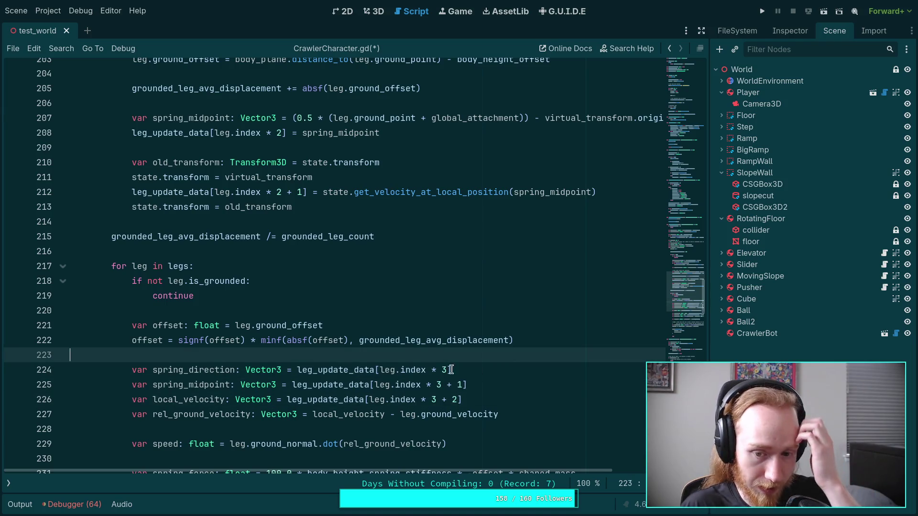
scroll(524, 386, down, 3)
double_click(317, 246)
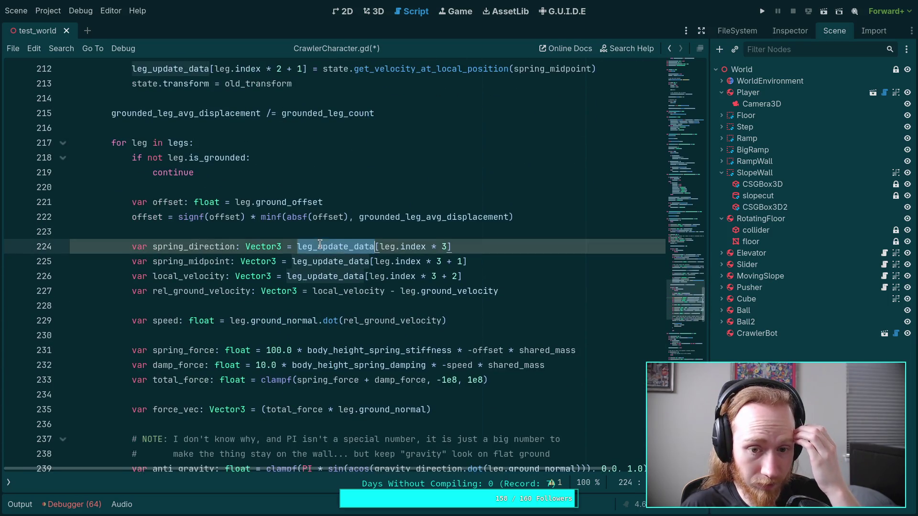
scroll(501, 312, down, 5)
scroll(526, 345, up, 3)
scroll(402, 373, down, 1)
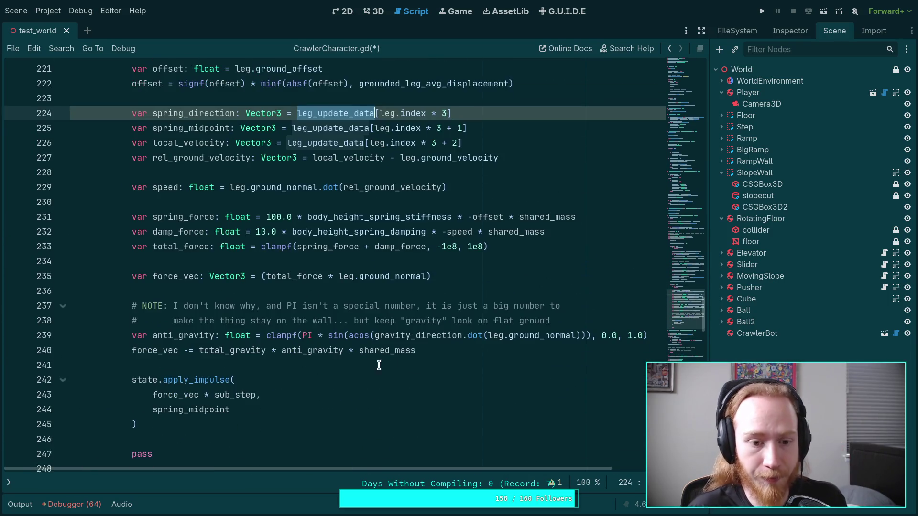
mouse_move(333, 277)
mouse_down()
mouse_move(427, 277)
mouse_move(338, 276)
mouse_up()
double_click(397, 277)
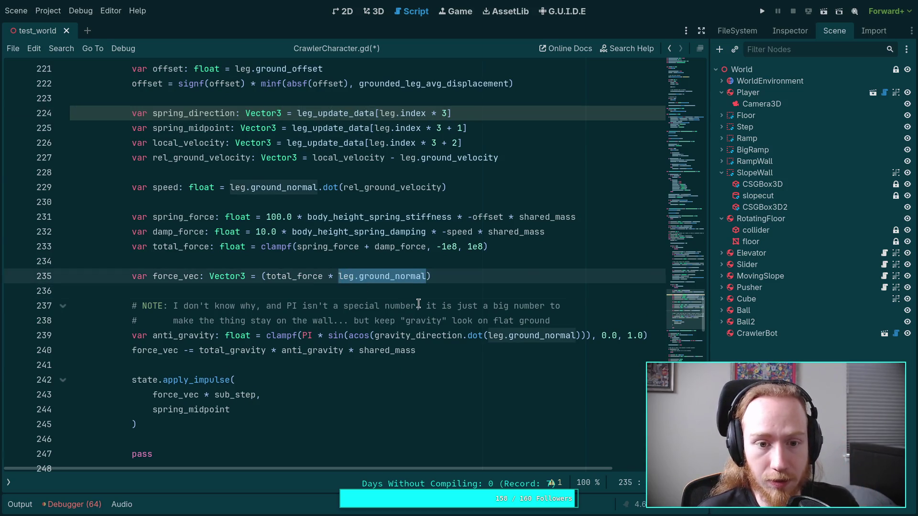
scroll(419, 308, up, 1)
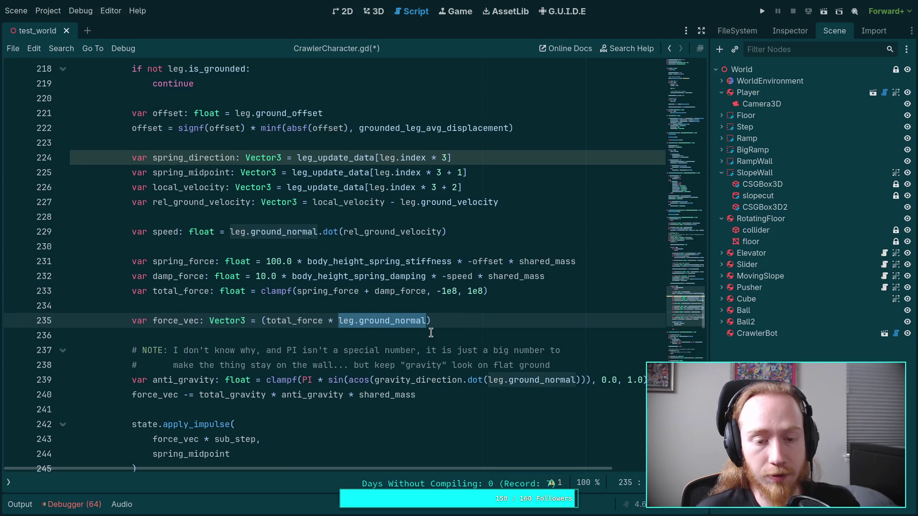
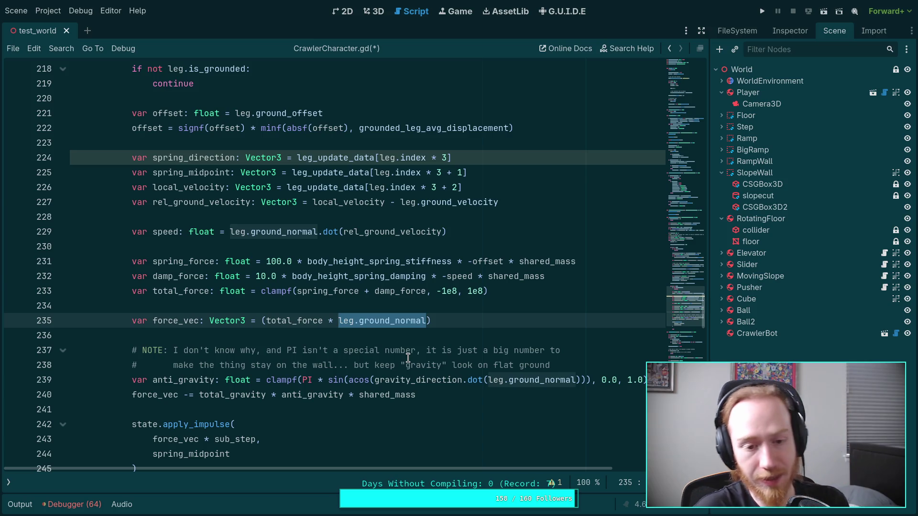
- Replace leg.ground_normal with spring_direction in the force_vec, anti_gravity and speed lines
text(spring_)
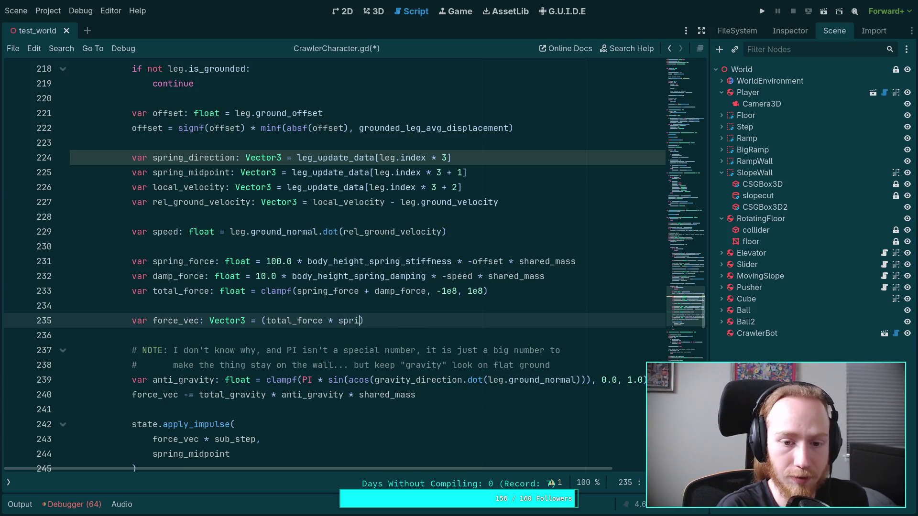
text(direction)
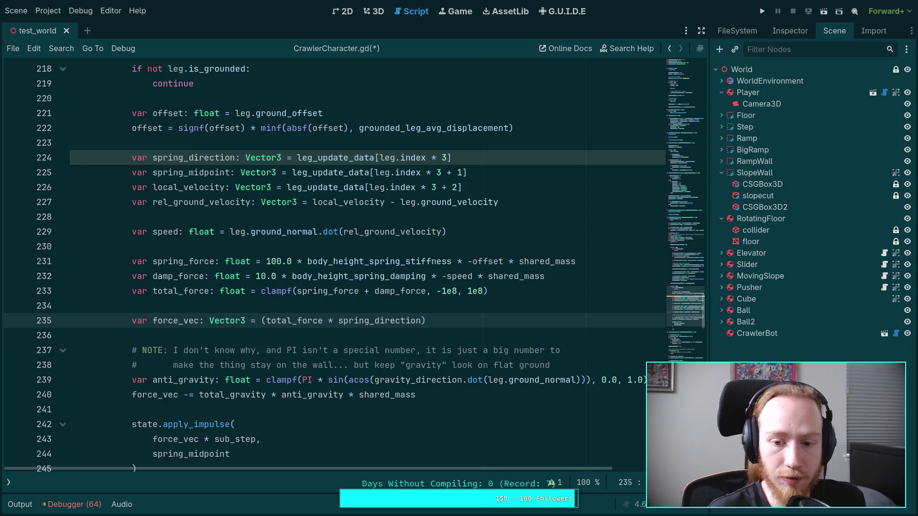
drag(489, 380, 578, 381)
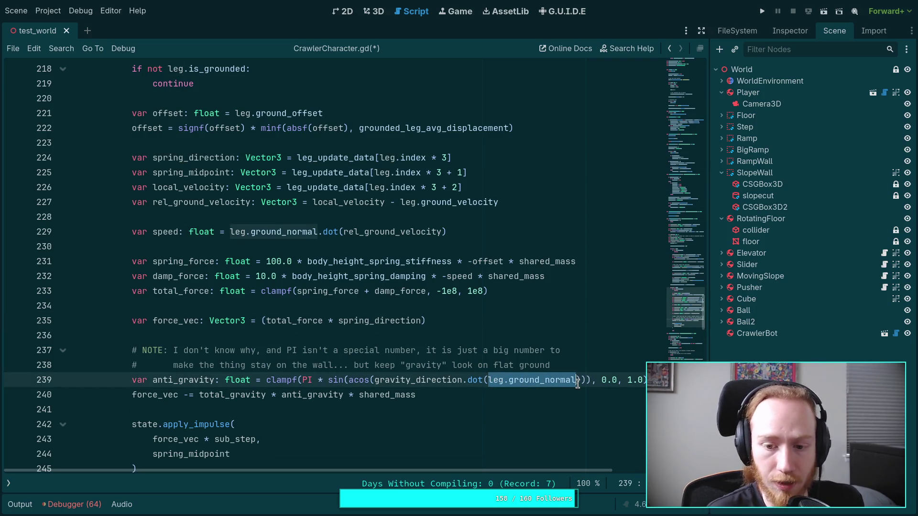
text(spring_direction)
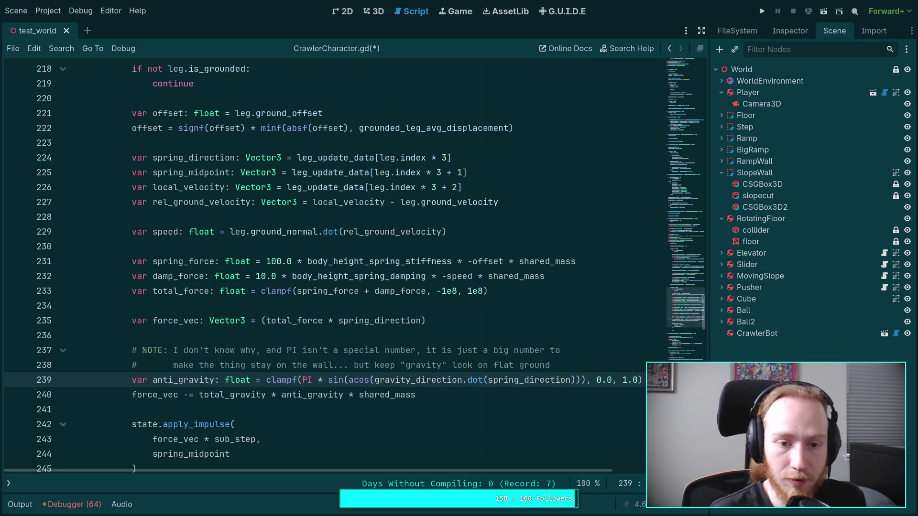
drag(231, 232, 318, 231)
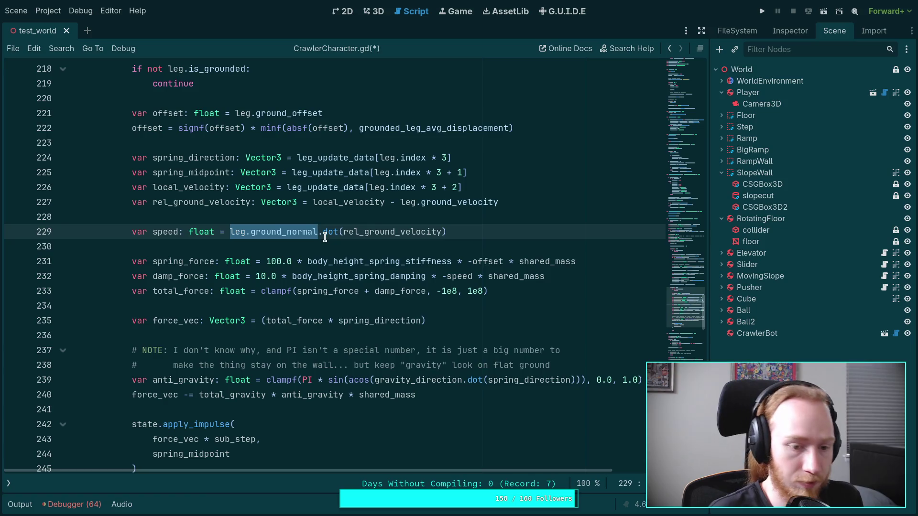
text(spring)
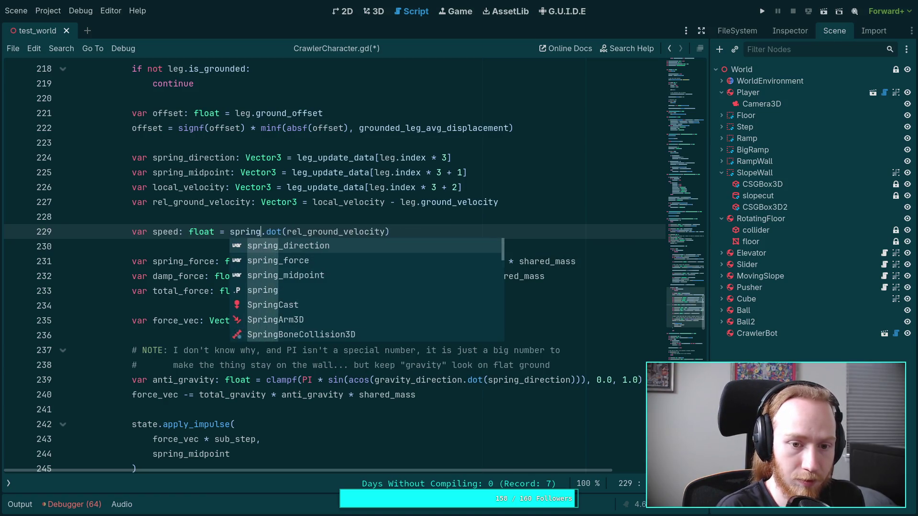
text(_direction)
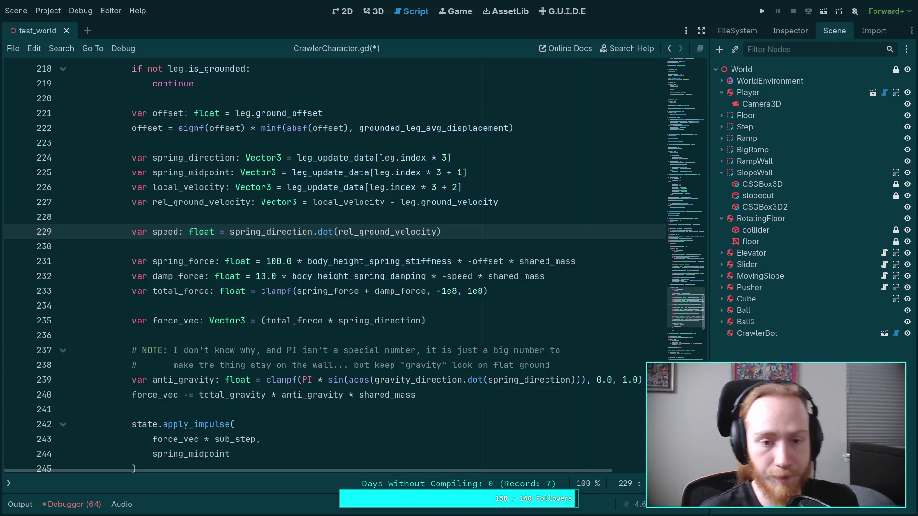
click(305, 248)
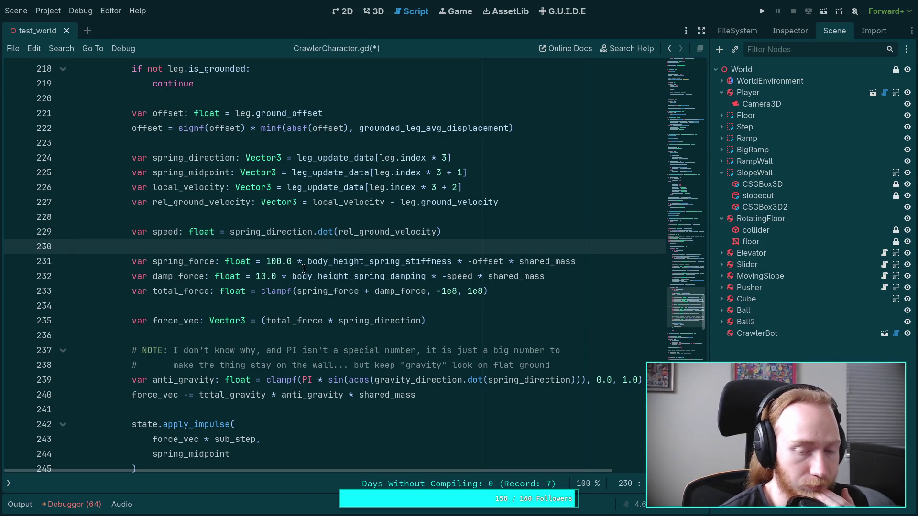
- Change the velocity index to leg.index * 3 + 2 and the midpoint index to leg.index * 3 + 1
scroll(199, 279, up, 1)
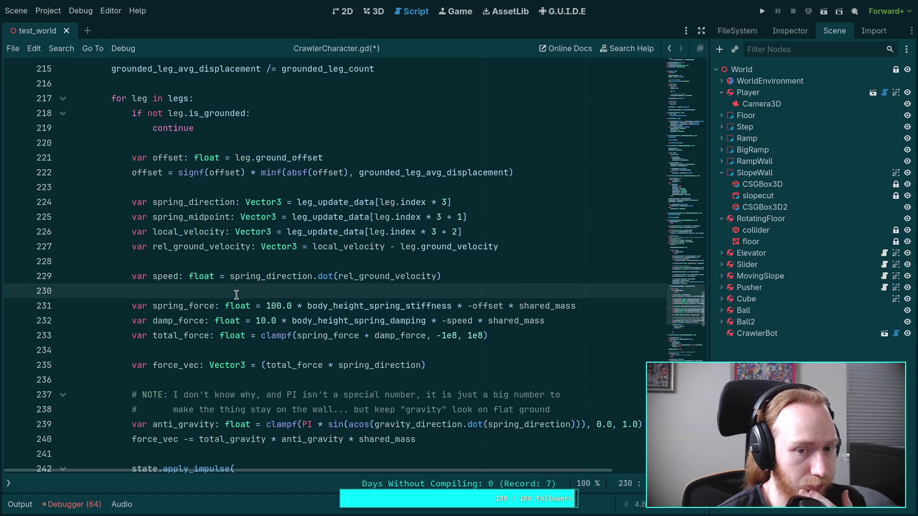
double_click(212, 205)
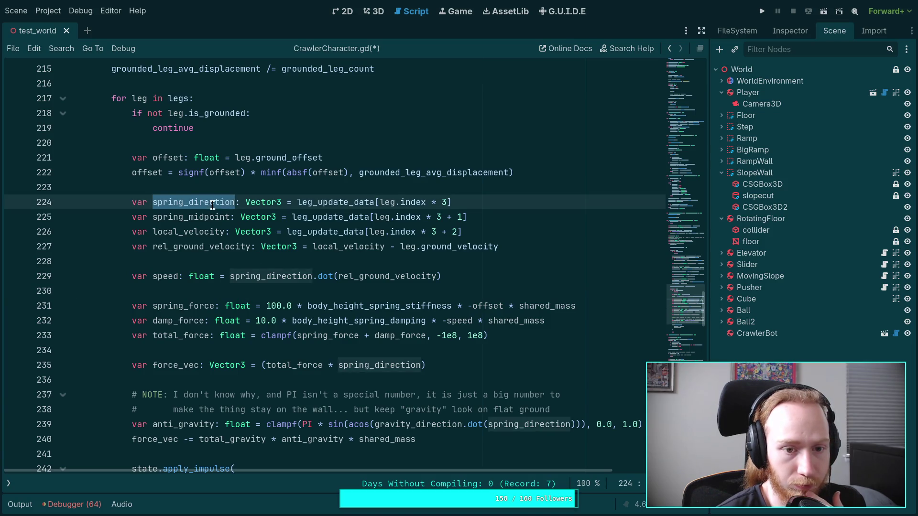
scroll(383, 302, down, 3)
scroll(321, 351, up, 7)
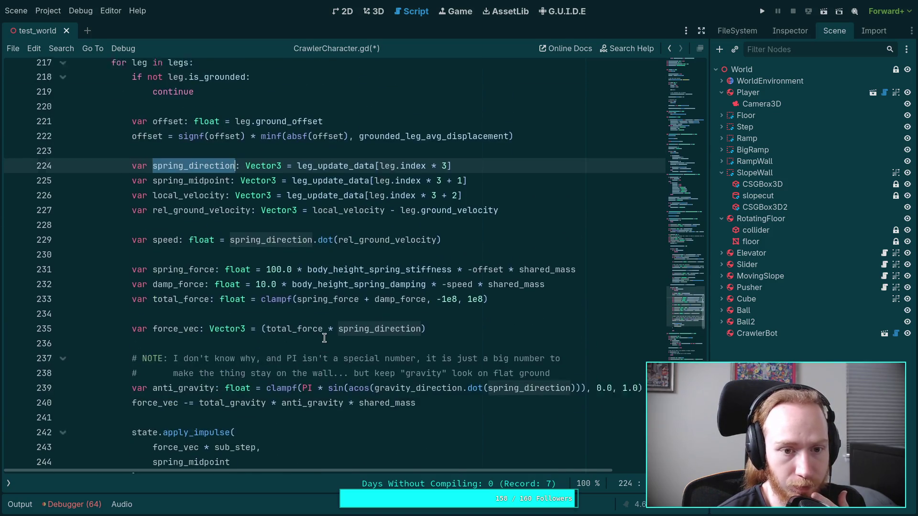
scroll(331, 329, up, 1)
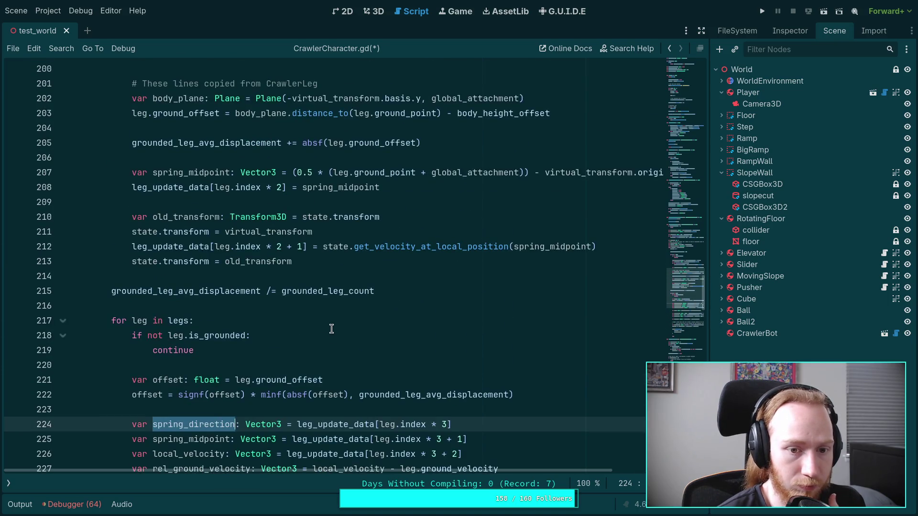
scroll(331, 328, up, 1)
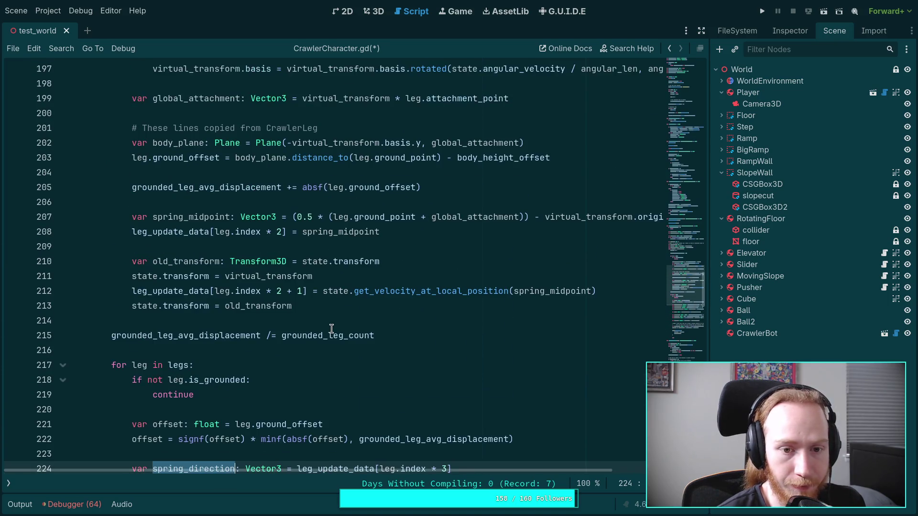
click(278, 291)
text(3)
double_click(302, 291)
text(2)
click(281, 231)
double_click(280, 231)
text(3 + 1)
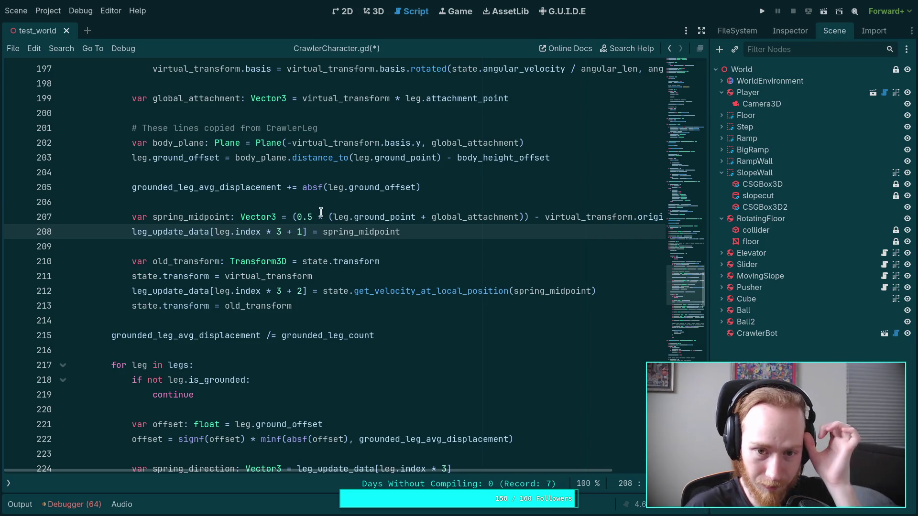
- Insert and then remove blank lines above the spring_midpoint calculation, ending after global_attachment
click(355, 218)
mouse_move(356, 218)
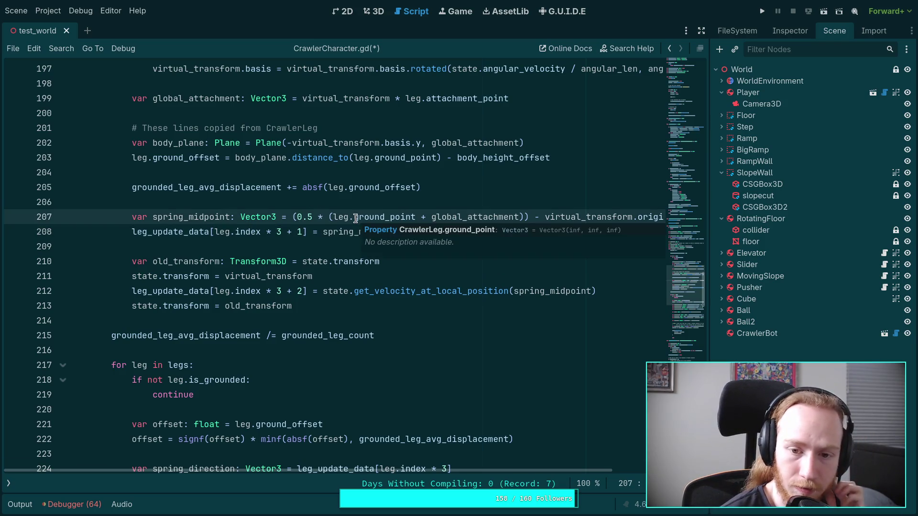
scroll(432, 395, up, 1)
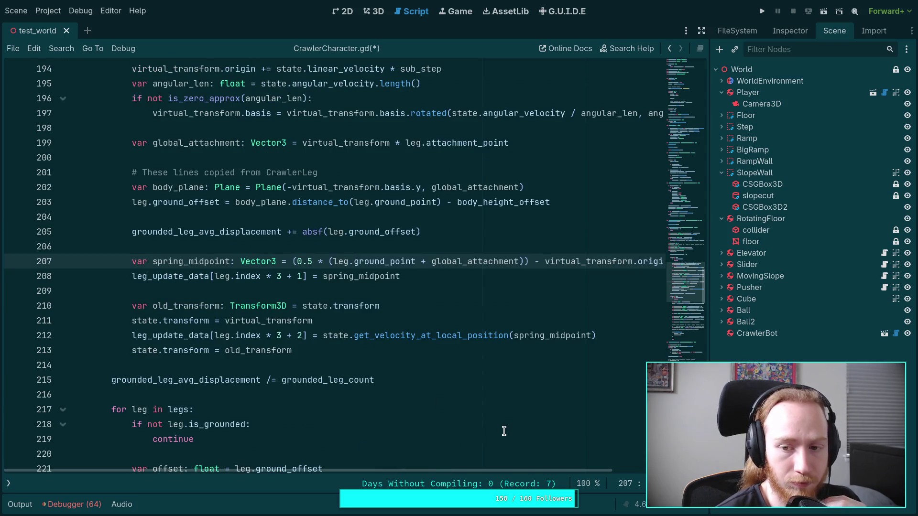
click(70, 247)
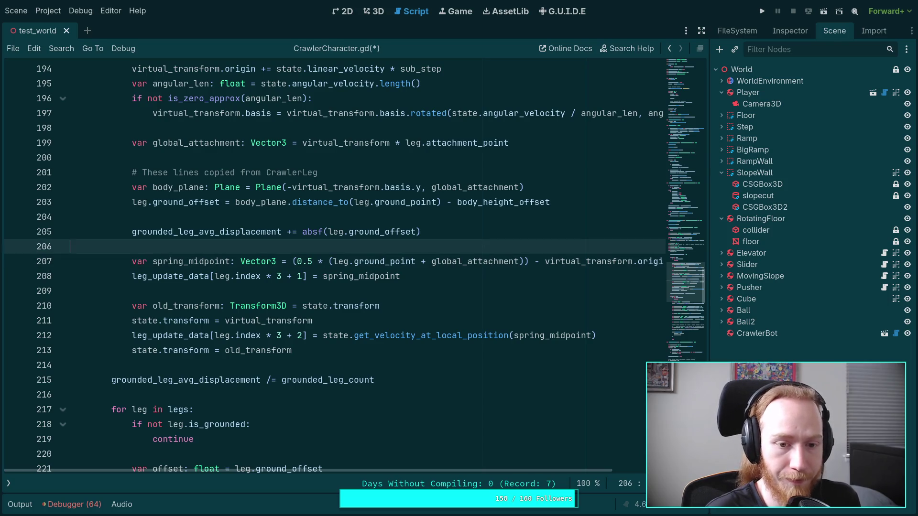
key(Return)
key(Return)
key(Up)
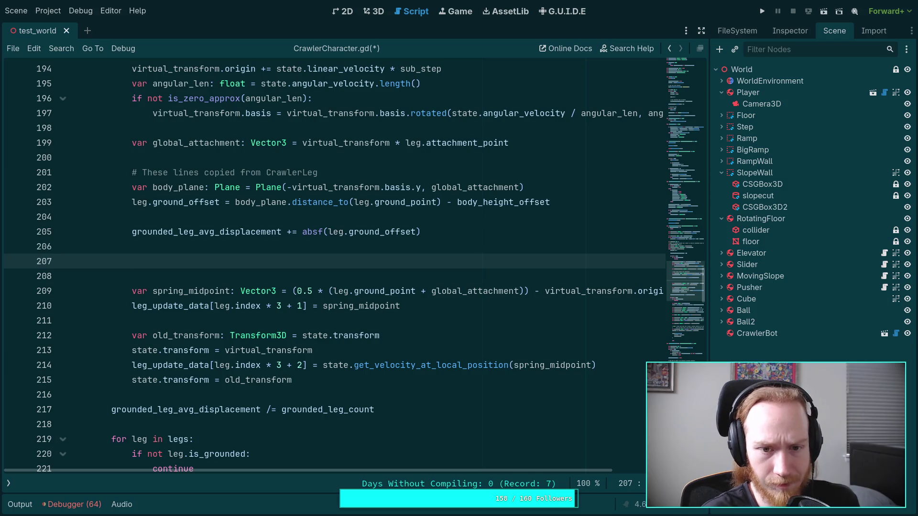
key(BackSpace)
key(BackSpace)
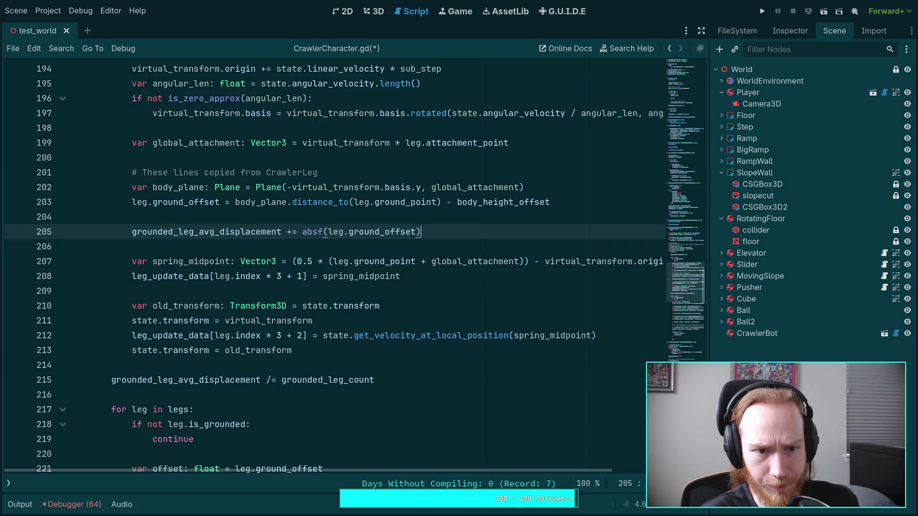
click(554, 145)
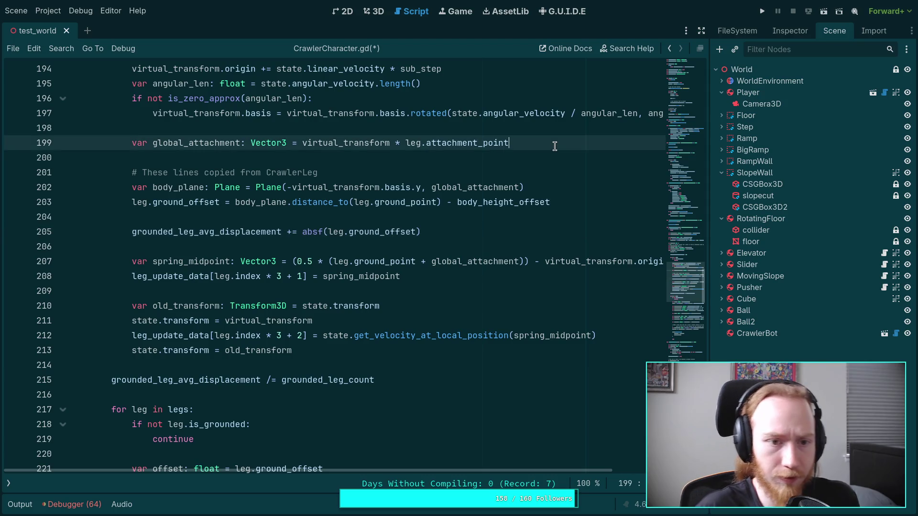
- Add a leg_update_data[leg.index * 3] assignment line after the global_attachment line
key(Return)
text(leg_up)
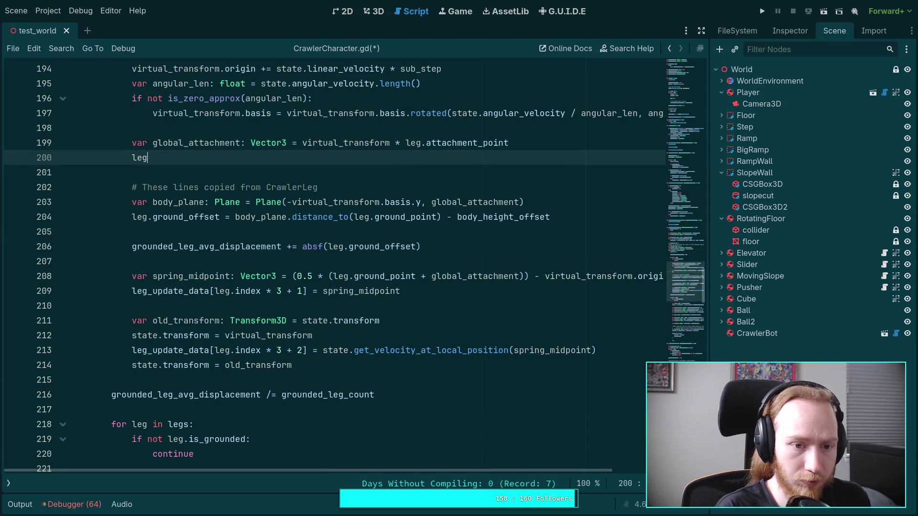
key(Return)
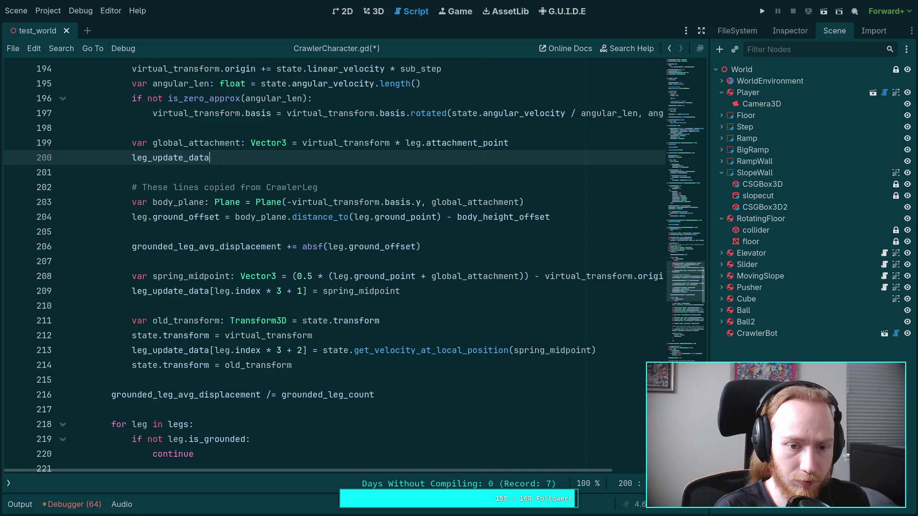
text(leg.index &)
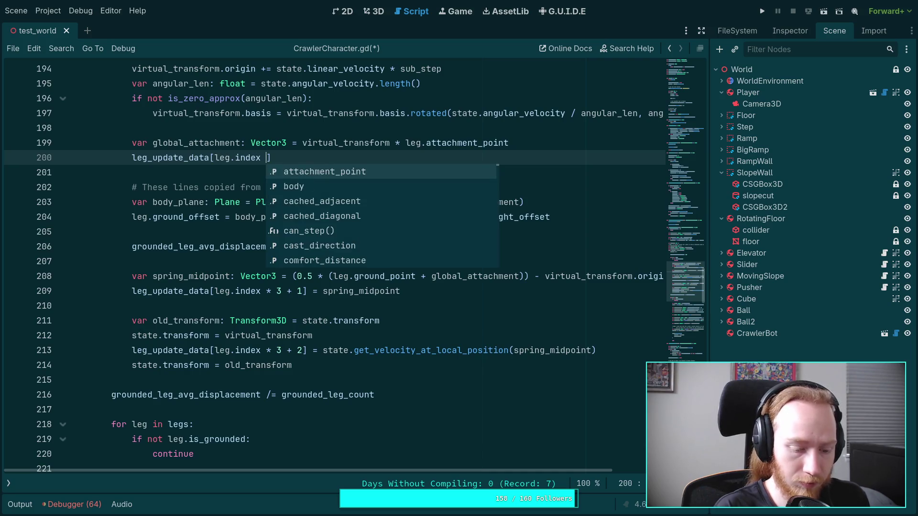
key(BackSpace)
text(* 3])
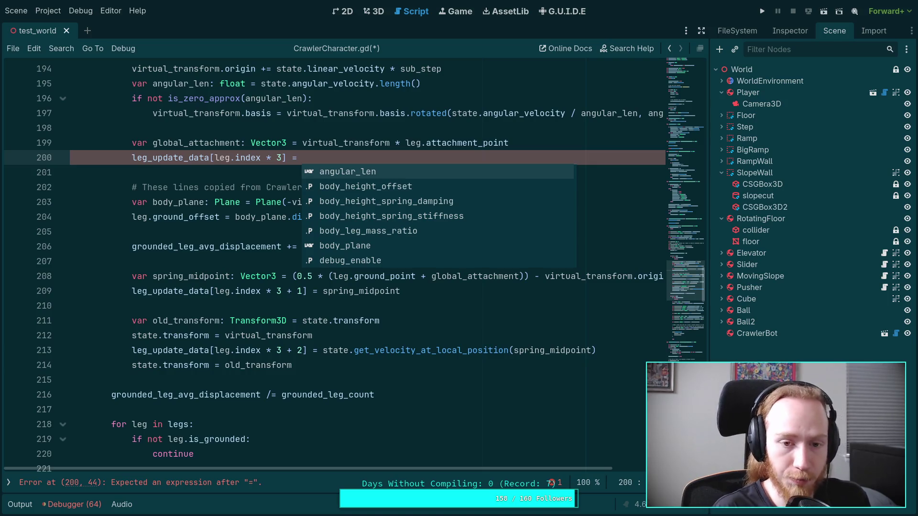
- Declare var spring_direction: Vector3 = global_attachment - leg.ground_point
text(gl)
key(Return)
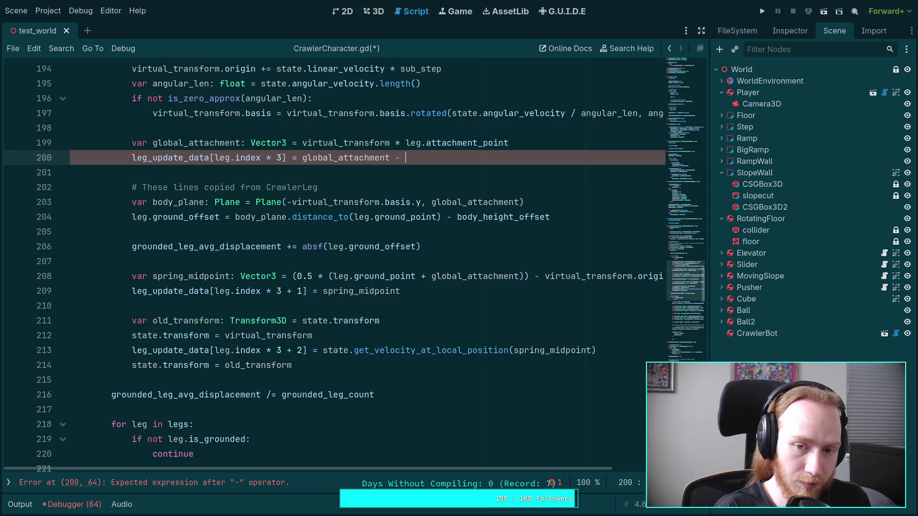
text(grou)
key(Down)
key(Down)
key(Down)
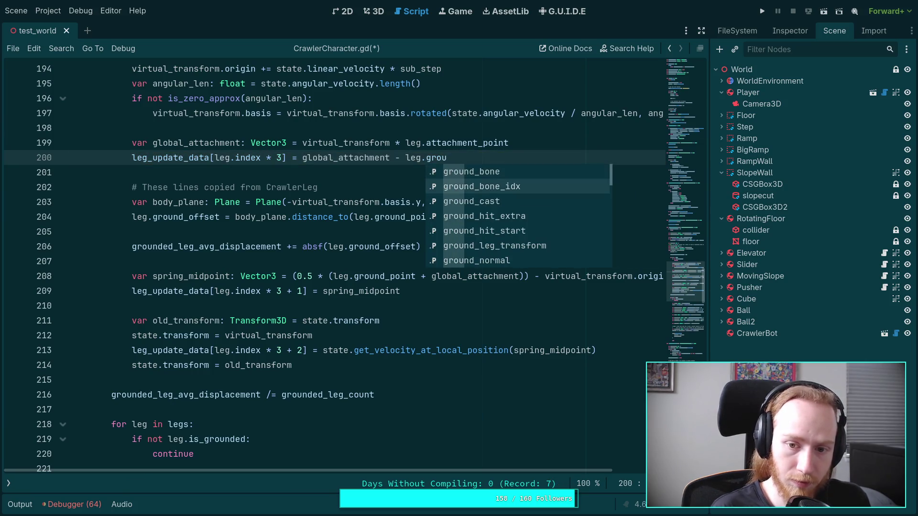
key(Down)
key(Down)
key(Down)
key(Return)
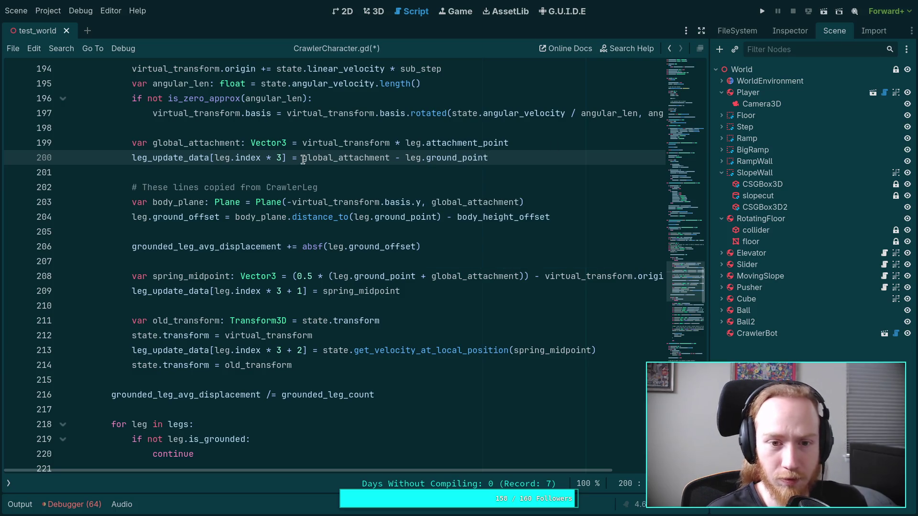
drag(303, 158, 509, 158)
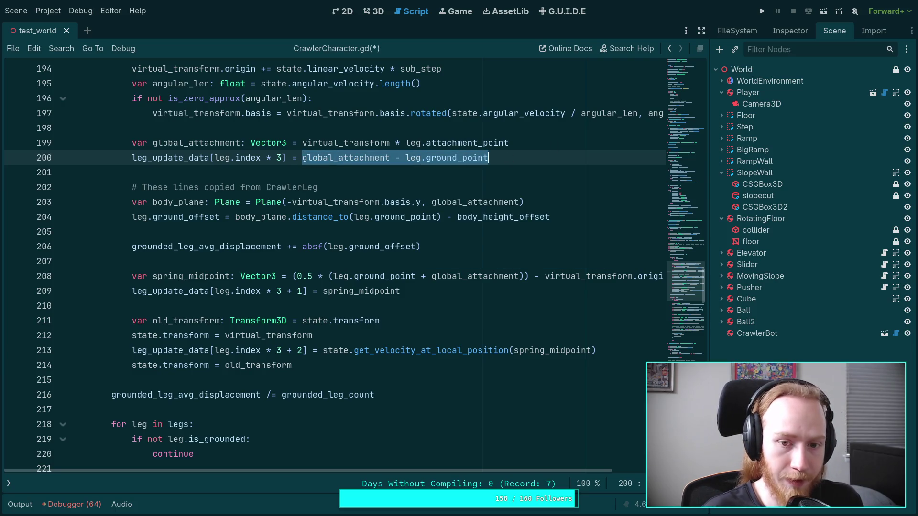
text(()
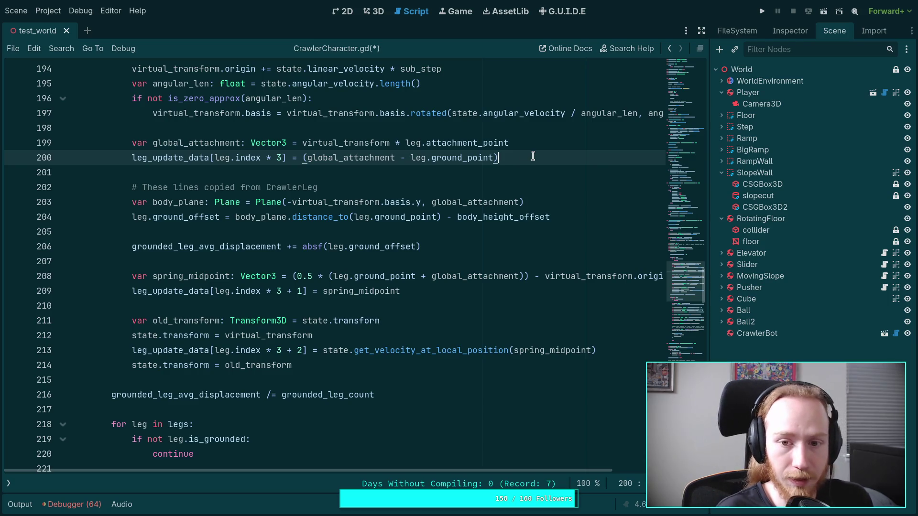
text(var spring_direction: Vector3 = global_attachment - leg.ground_point)
- Add an is_zero_approx() check setting spring_direction to virtual_transform.basis.y
key(Return)
text(if spring_direction.is_zero_approx():)
key(Return)
text(spr)
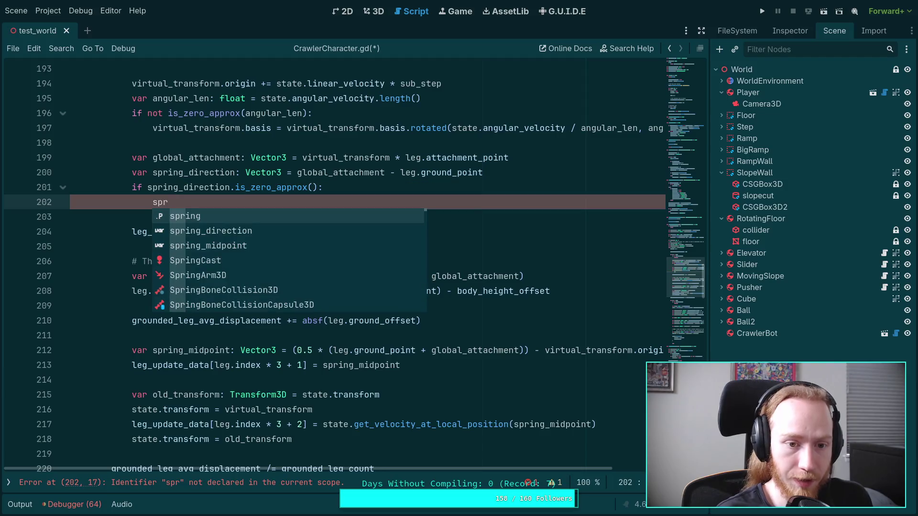
key(Down)
key(Return)
text(= leg.)
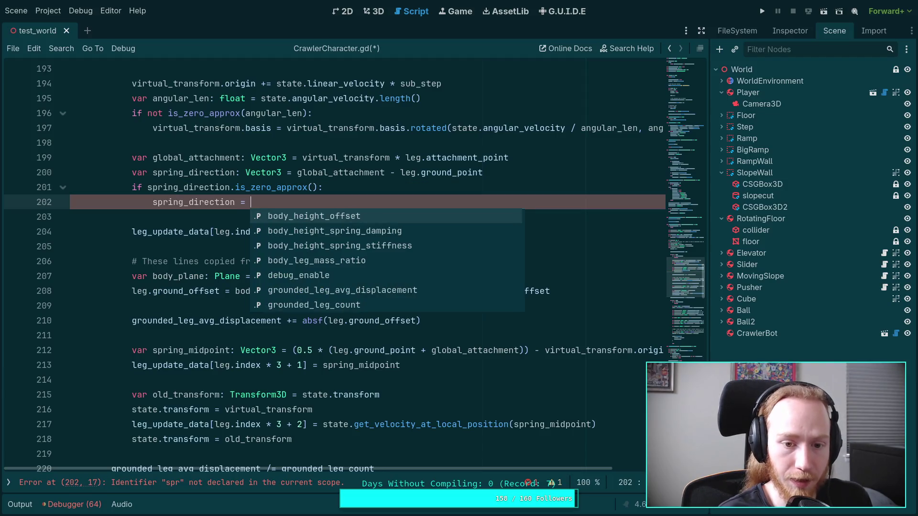
text(ground)
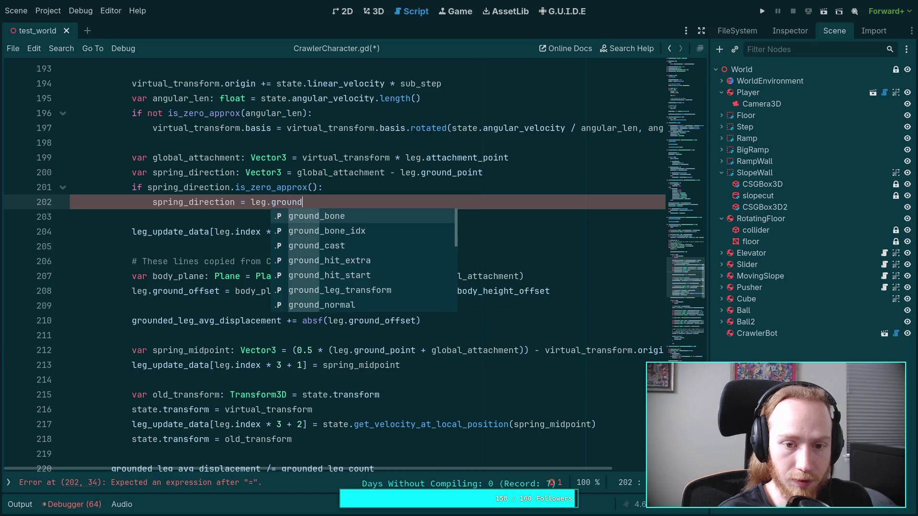
key(Down)
key(Down)
key(Down)
key(Down)
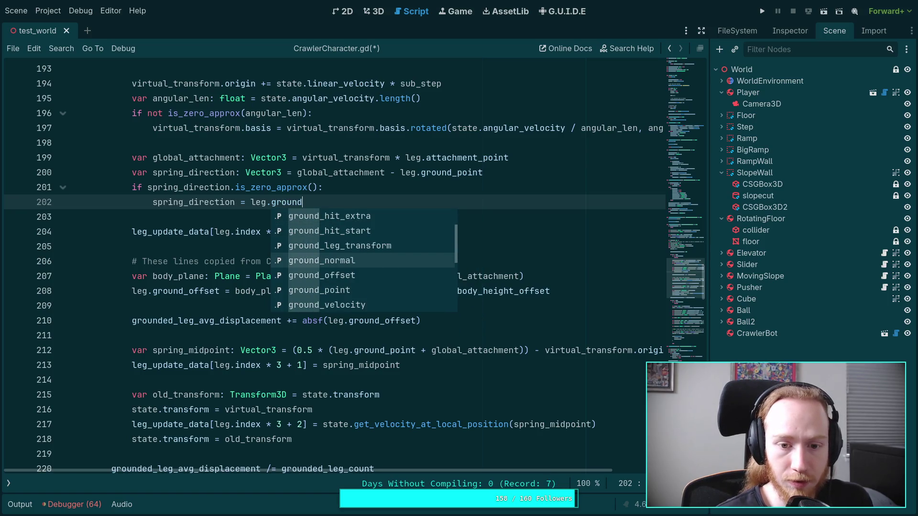
key(Return)
key(BackSpace)
key(BackSpace)
key(BackSpace)
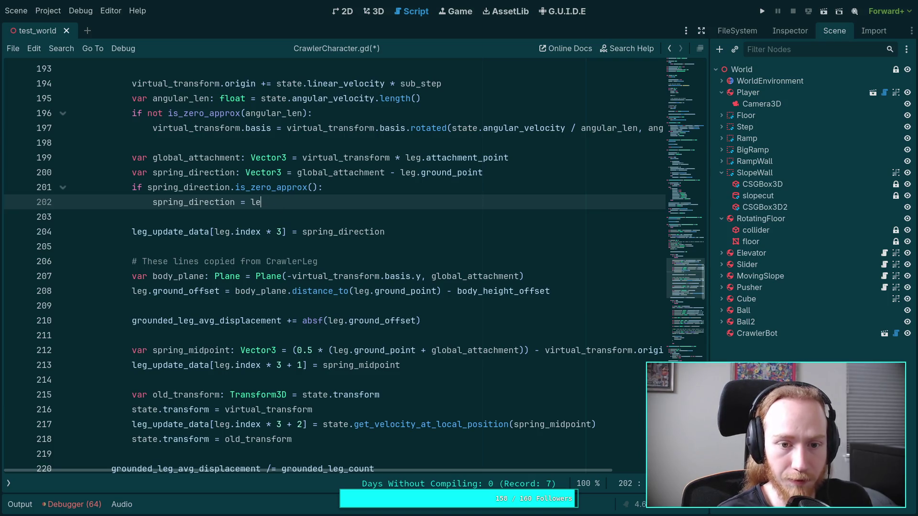
text(virt)
key(Return)
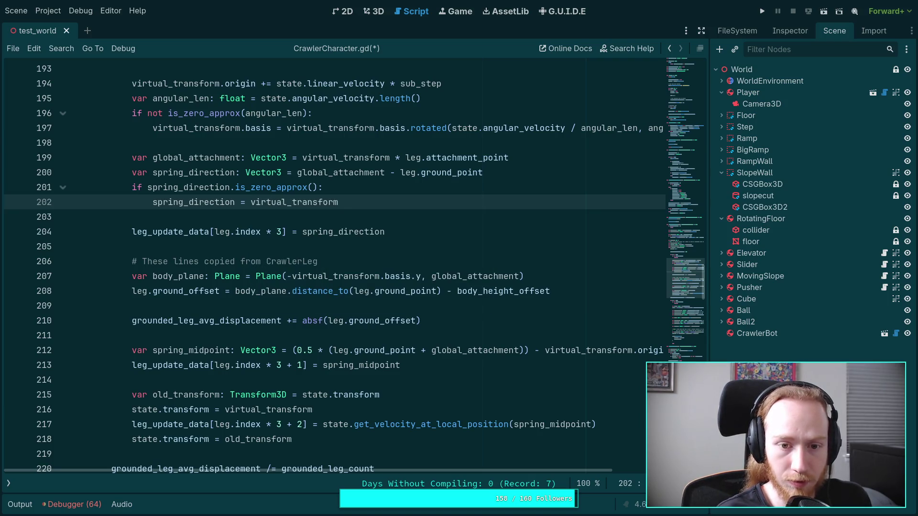
text(.basis.y)
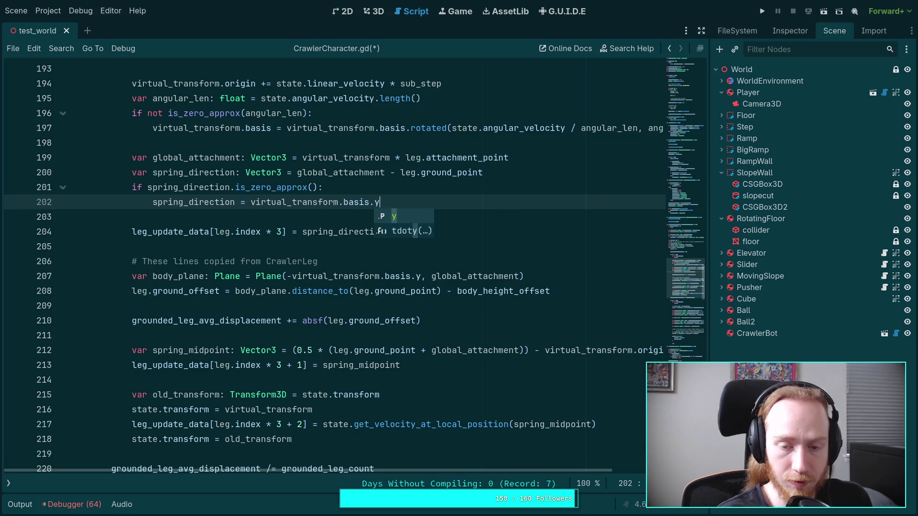
- Add an else branch with spring_direction = spring_direction.normalized(), then highlight its uses
key(Return)
key(Return)
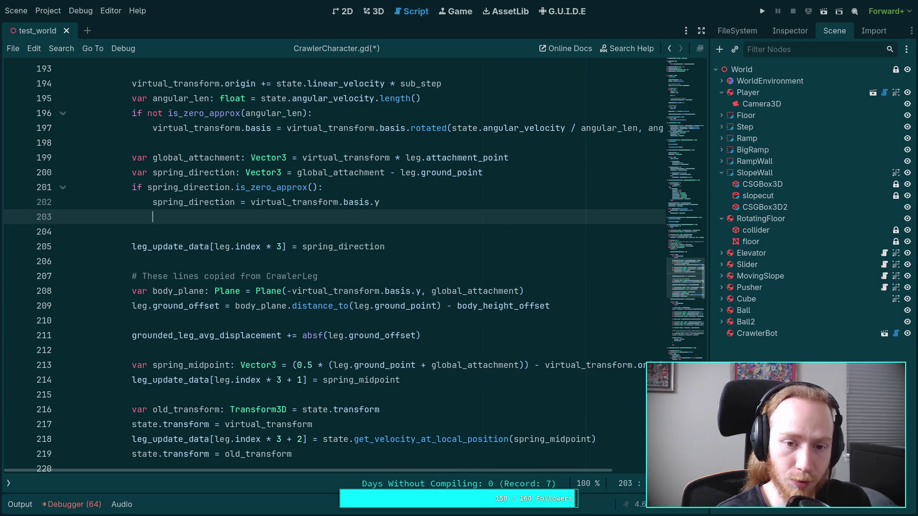
text(else:)
key(Return)
text(spring_direction)
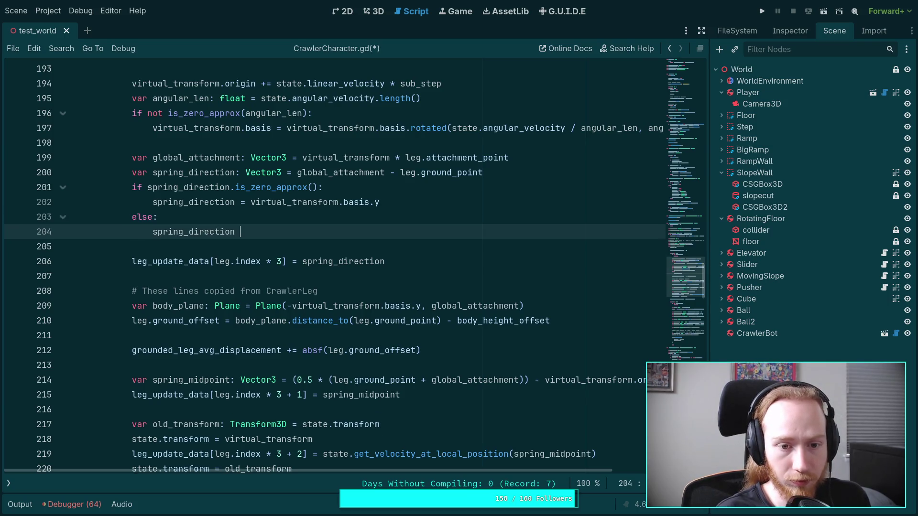
text(spr)
key(Down)
key(Return)
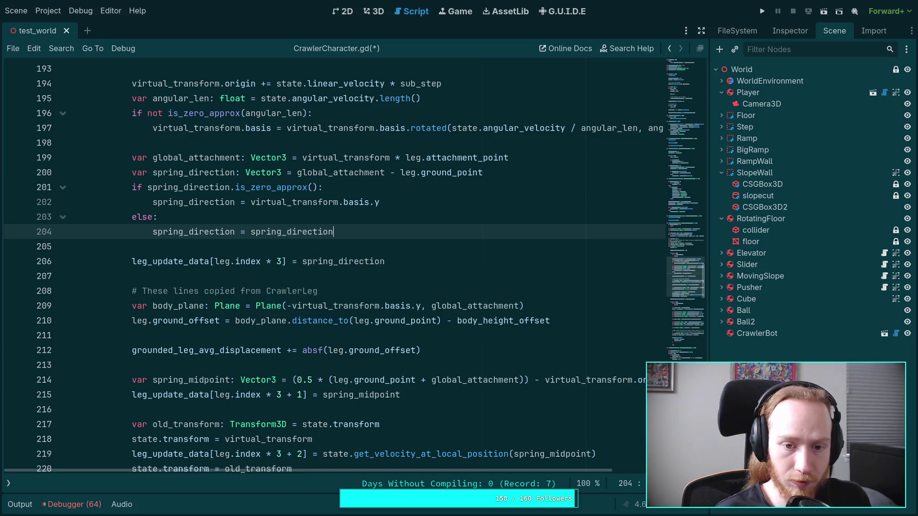
text(.nor)
key(Return)
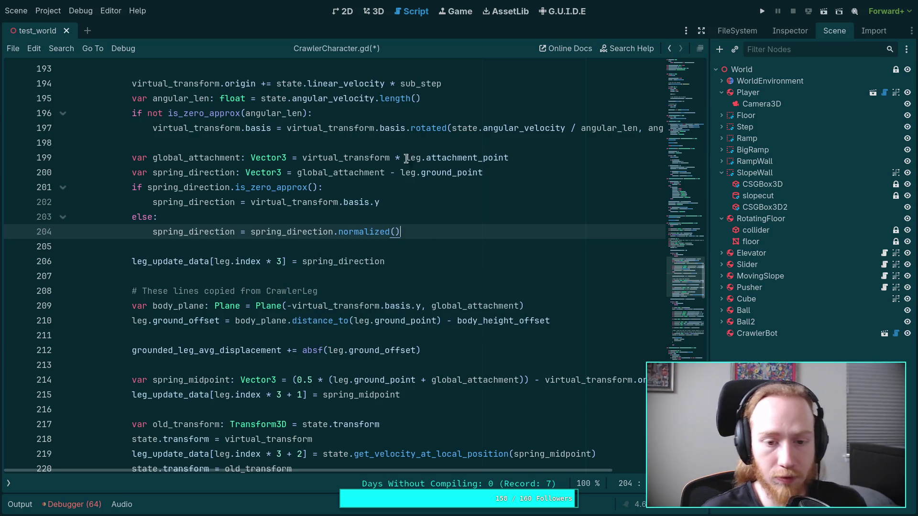
double_click(204, 233)
scroll(371, 343, down, 4)
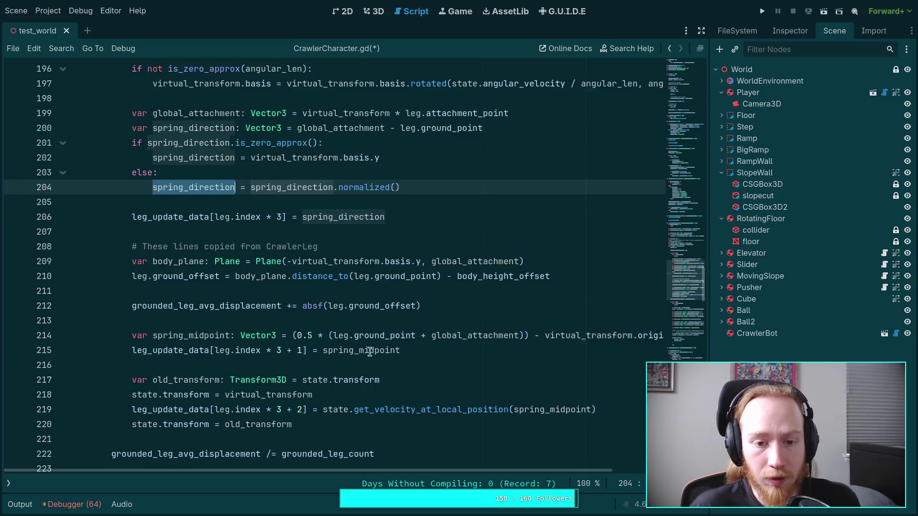
- Check lines 233 and 241, then save CrawlerCharacter.gd with Ctrl+S
scroll(370, 343, down, 4)
click(526, 311)
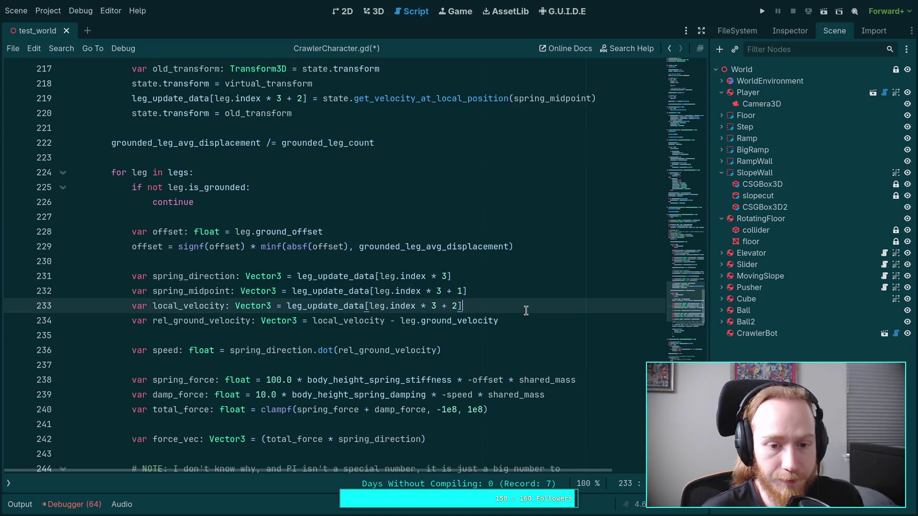
scroll(526, 310, up, 4)
scroll(526, 311, down, 6)
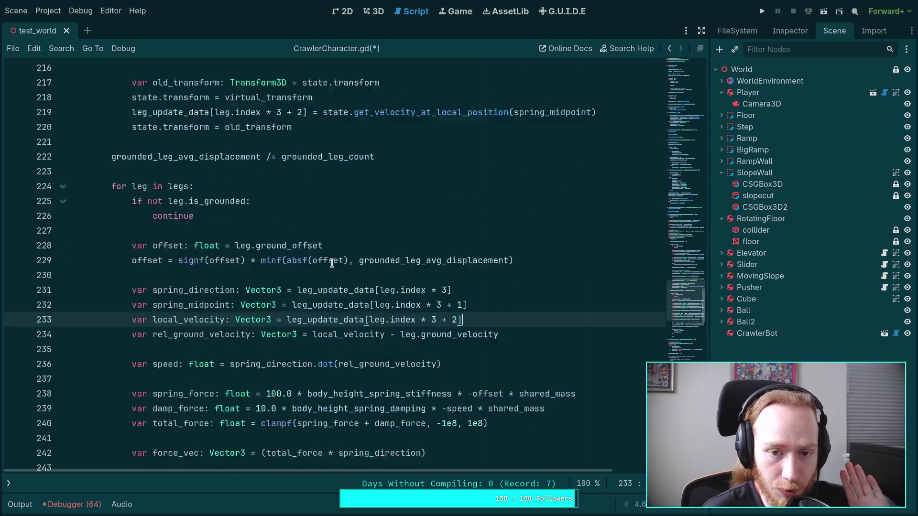
click(501, 329)
key(ctrl+s)
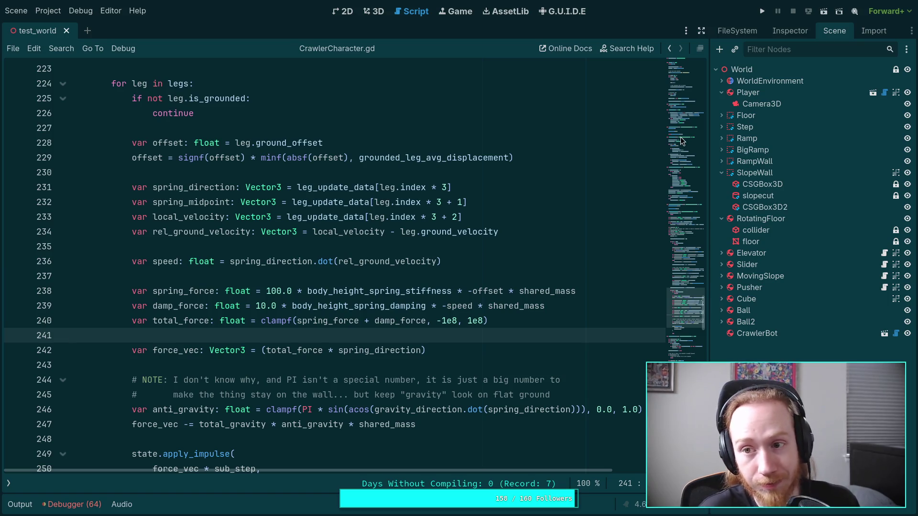
- Test-run the project, restart it once, stop it and hide the output log
click(763, 11)
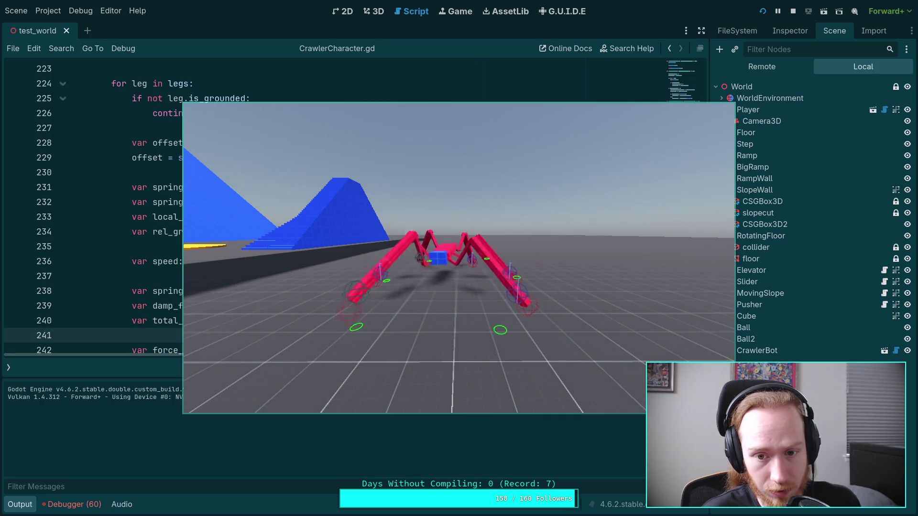
click(762, 11)
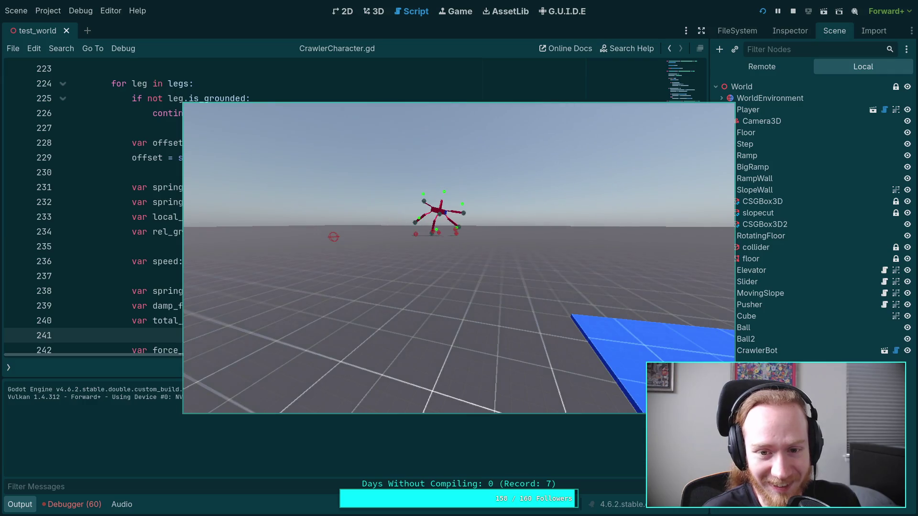
click(793, 11)
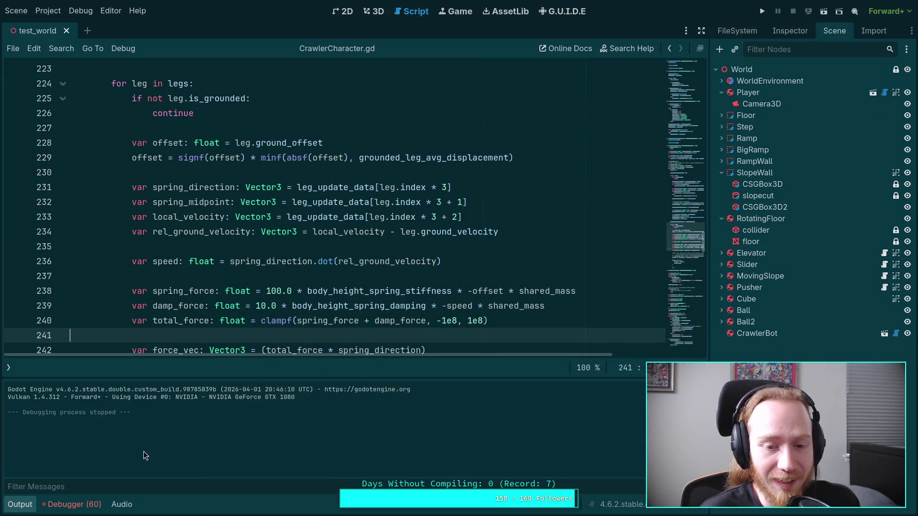
click(11, 507)
double_click(268, 260)
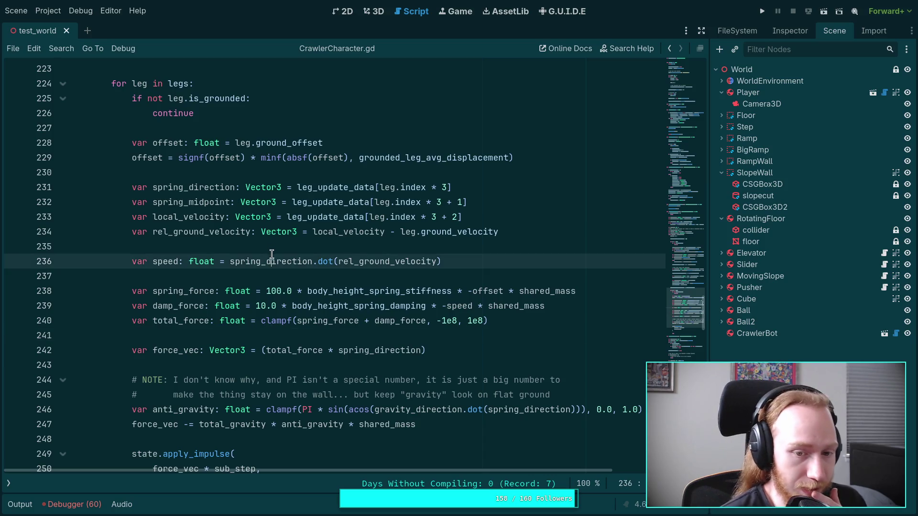
mouse_move(403, 350)
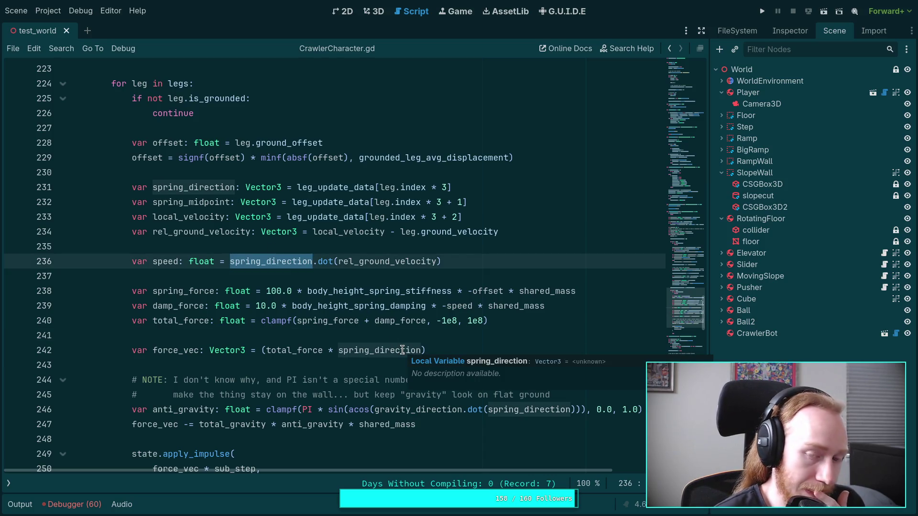
scroll(263, 348, down, 2)
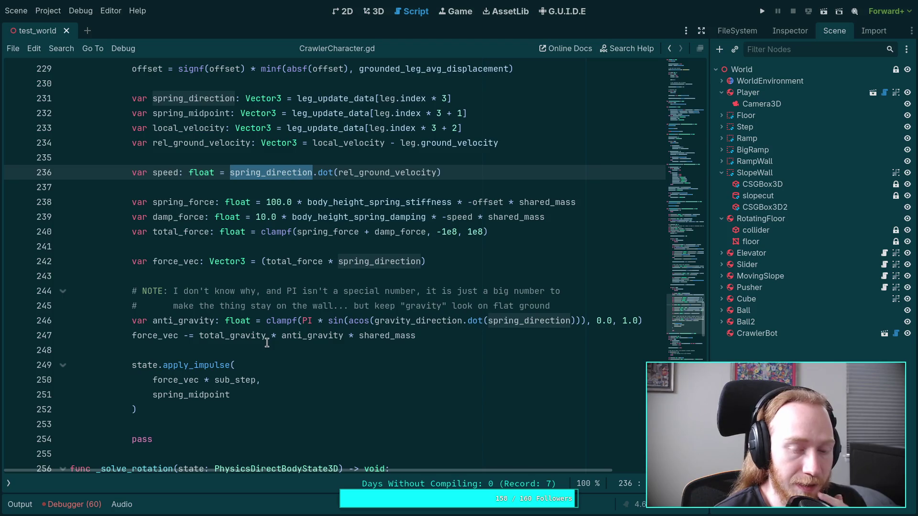
scroll(267, 343, up, 9)
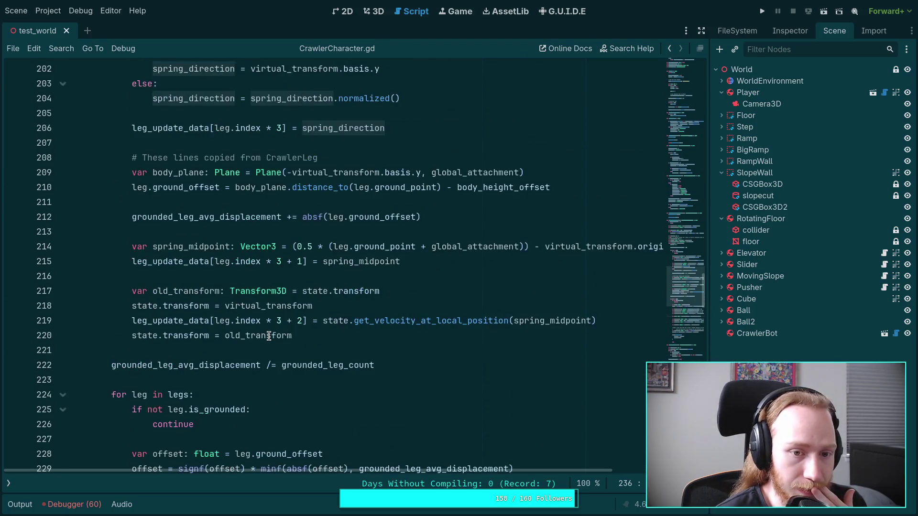
scroll(269, 336, up, 1)
scroll(268, 336, up, 1)
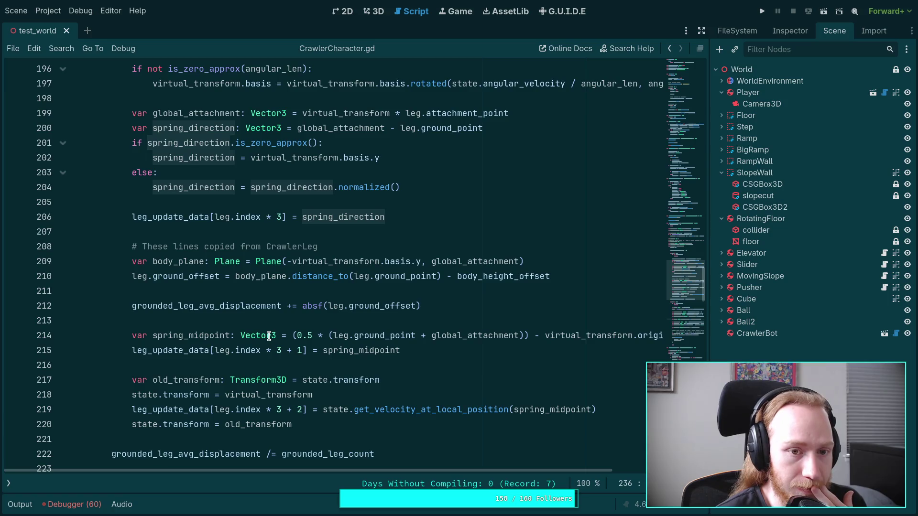
double_click(222, 114)
mouse_move(279, 265)
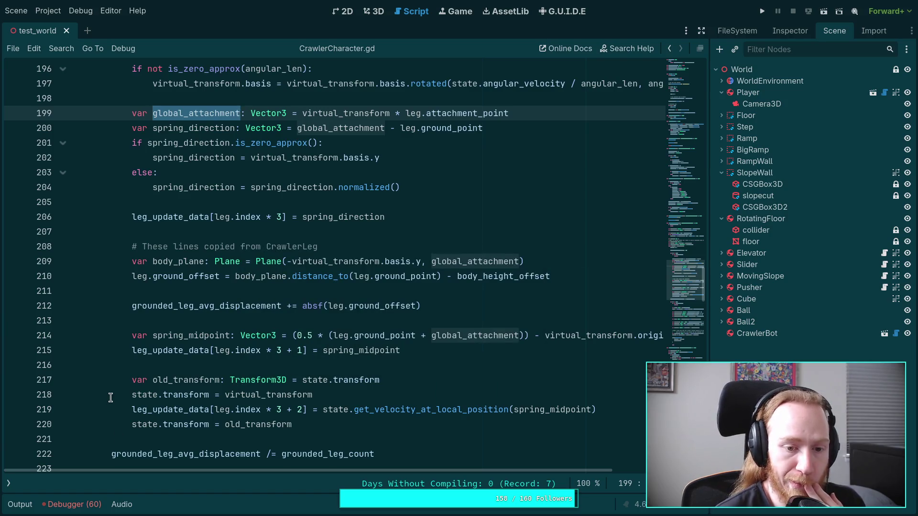
scroll(367, 375, down, 8)
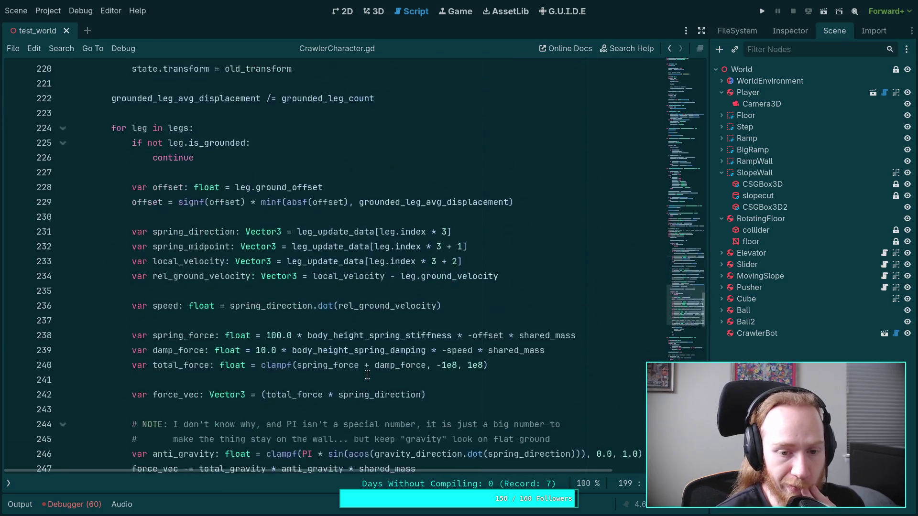
scroll(366, 375, down, 3)
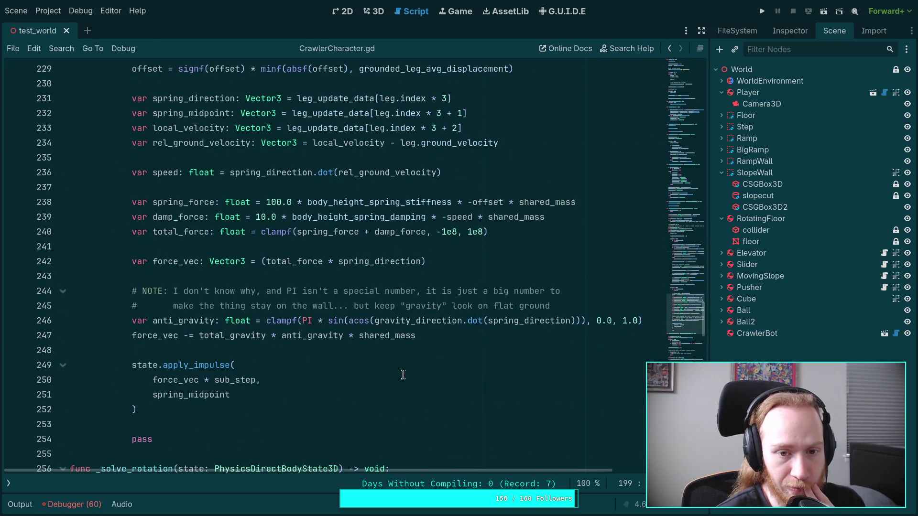
scroll(403, 375, up, 1)
scroll(404, 375, up, 2)
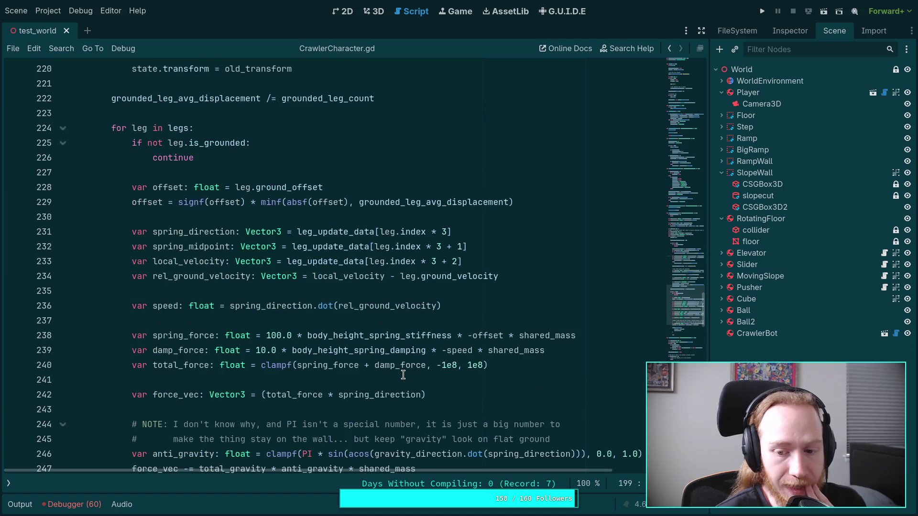
scroll(324, 364, up, 4)
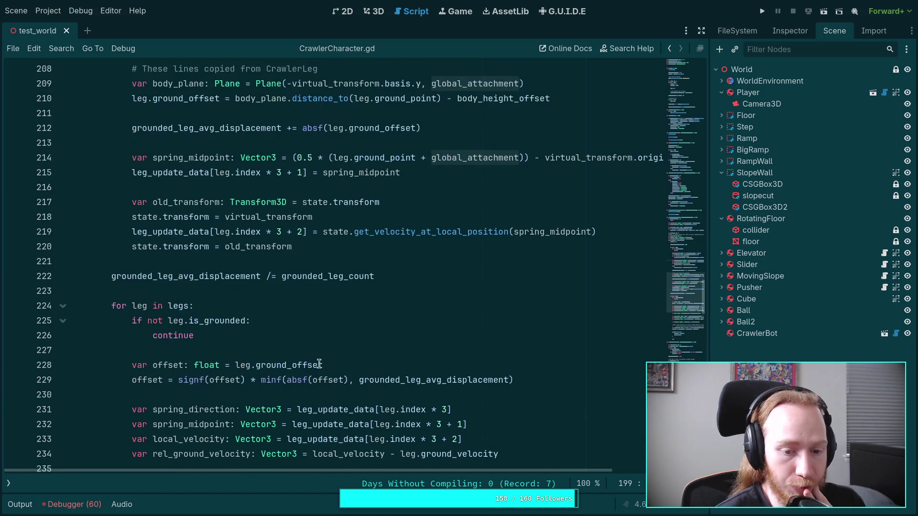
scroll(250, 387, up, 4)
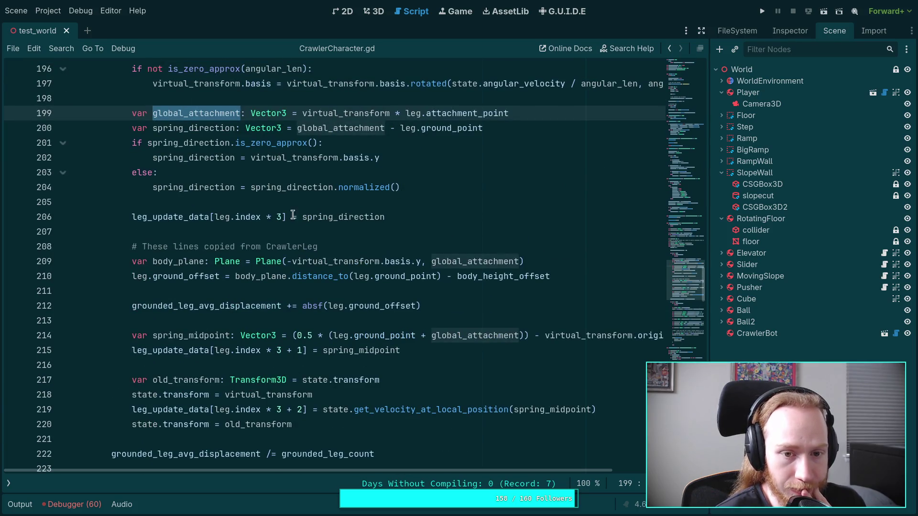
double_click(181, 219)
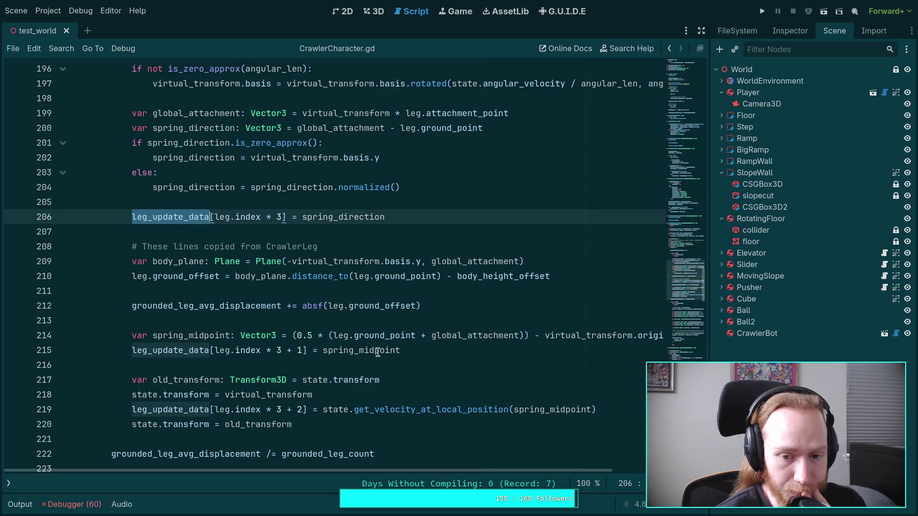
mouse_move(426, 469)
mouse_down()
mouse_move(517, 472)
mouse_move(389, 477)
mouse_up()
double_click(465, 335)
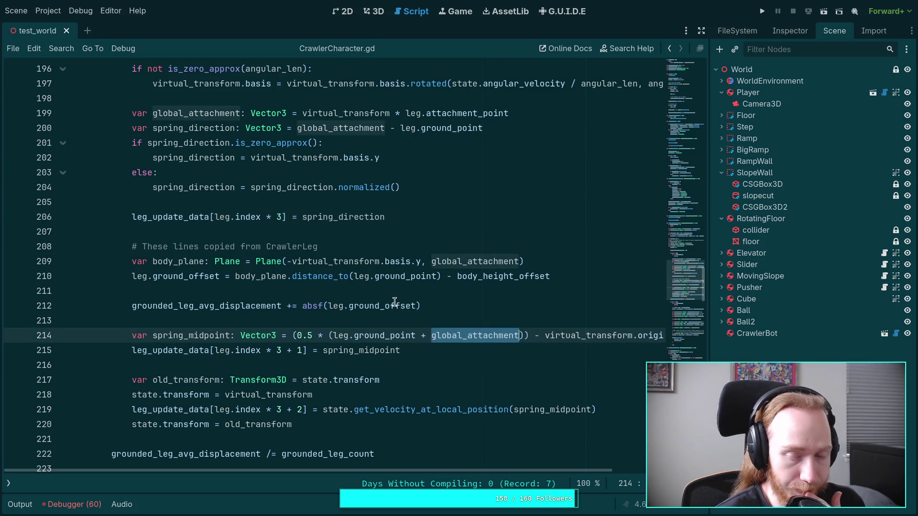
mouse_move(453, 110)
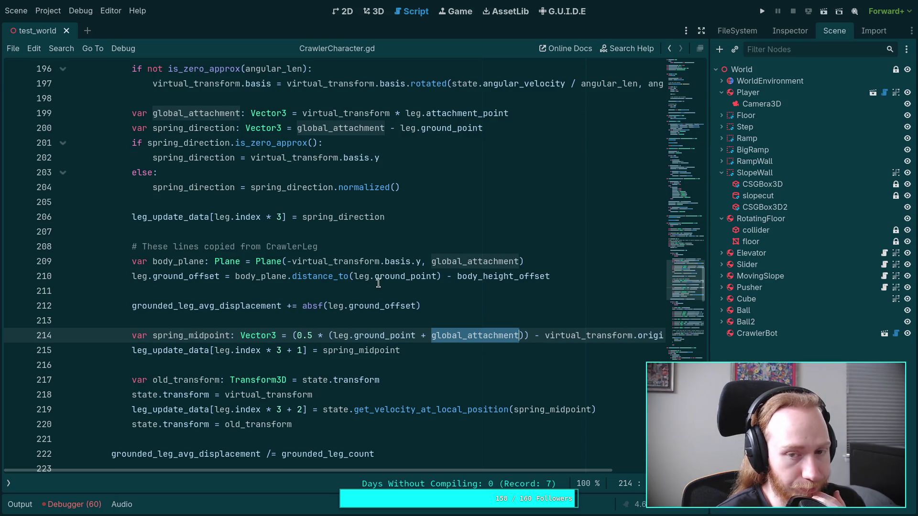
mouse_move(378, 280)
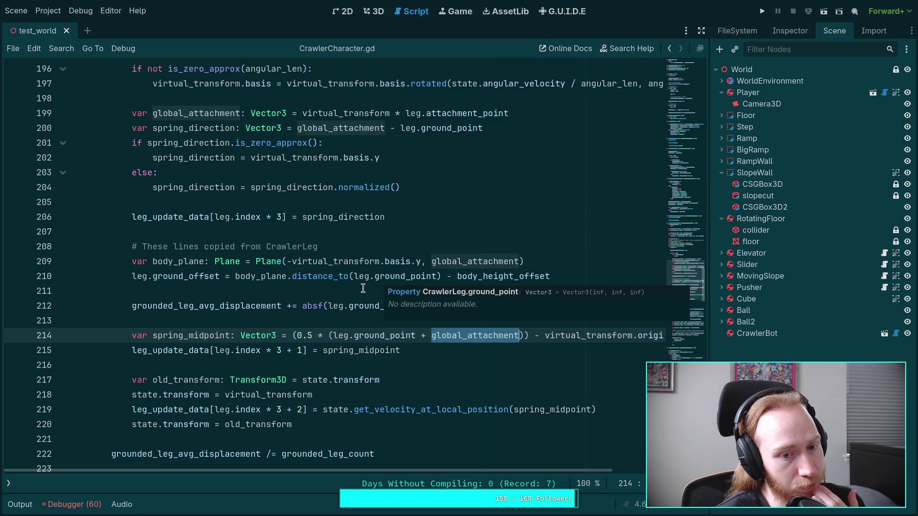
mouse_move(333, 261)
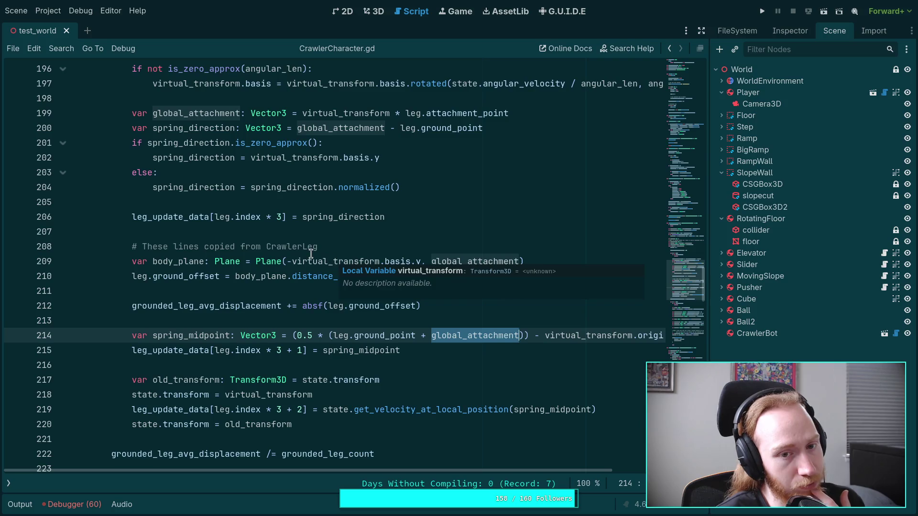
click(241, 157)
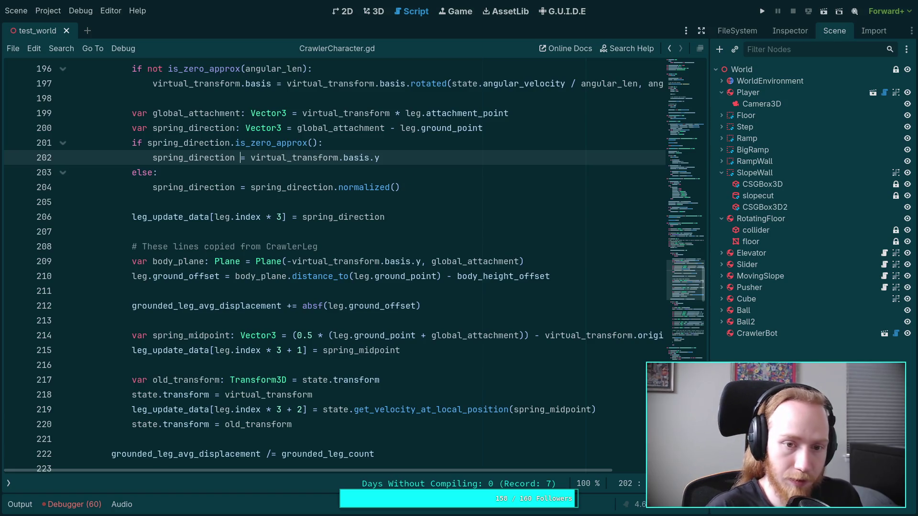
- Comment out the normalized() line, add spring_direction = virtual_transform.basis.y, and run the project
key(Down)
key(Down)
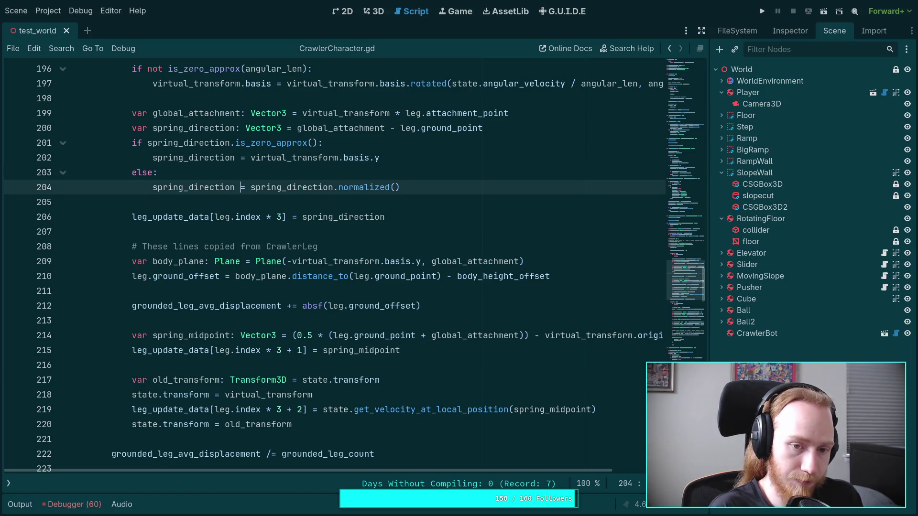
key(ctrl+k)
text(spring_direction = virtual_transform.basis.y)
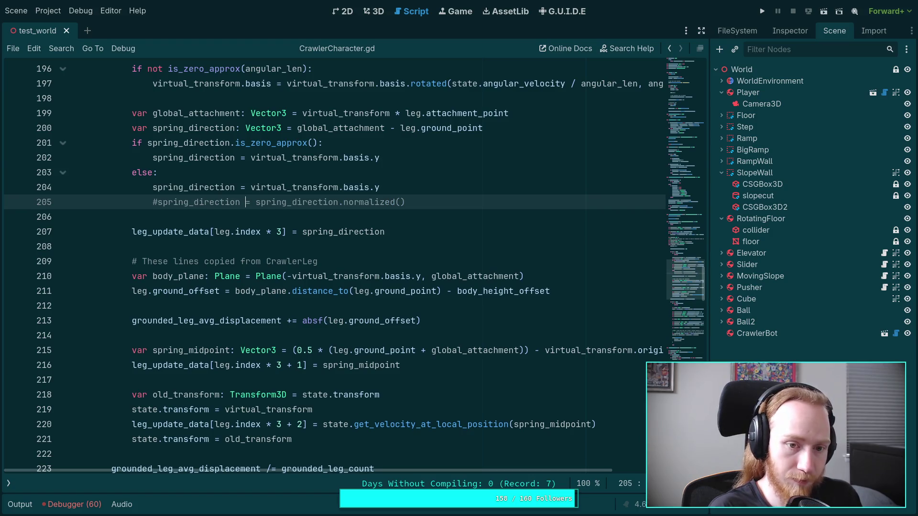
key(Up)
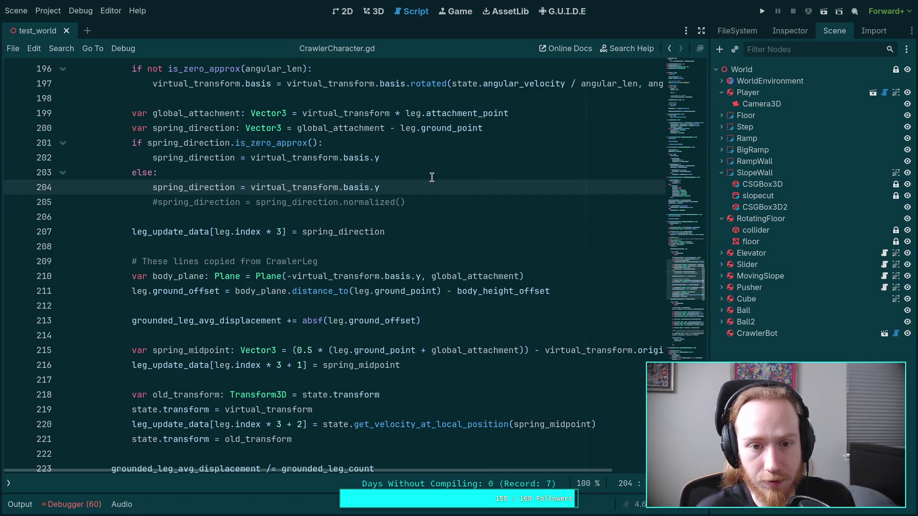
click(761, 12)
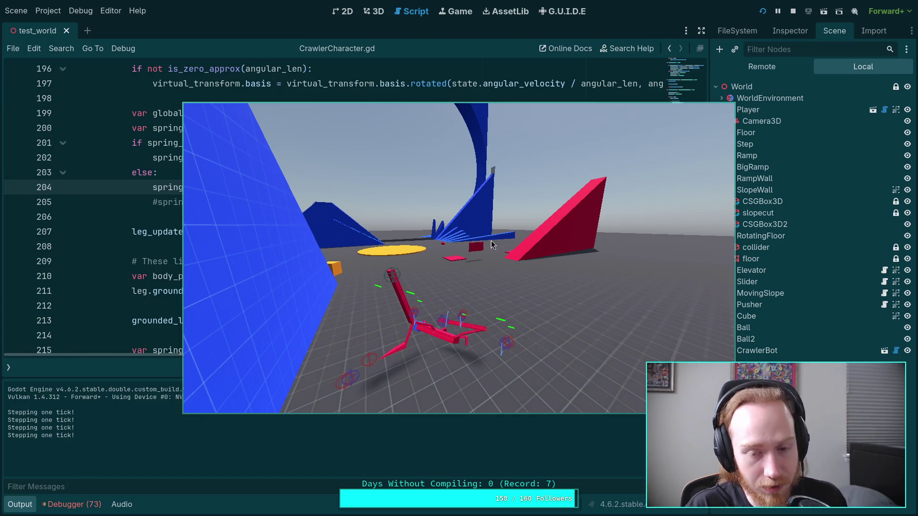
- Stop the running crawler bot test with F8
key(F8)
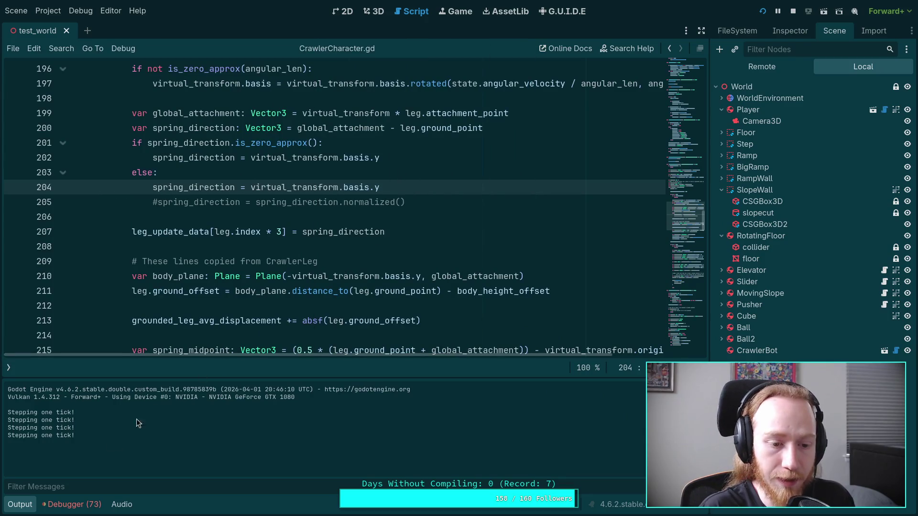
- Open CrawlerLeg.gd and unfold the update_ground_leg_transform function
click(24, 510)
scroll(254, 343, up, 10)
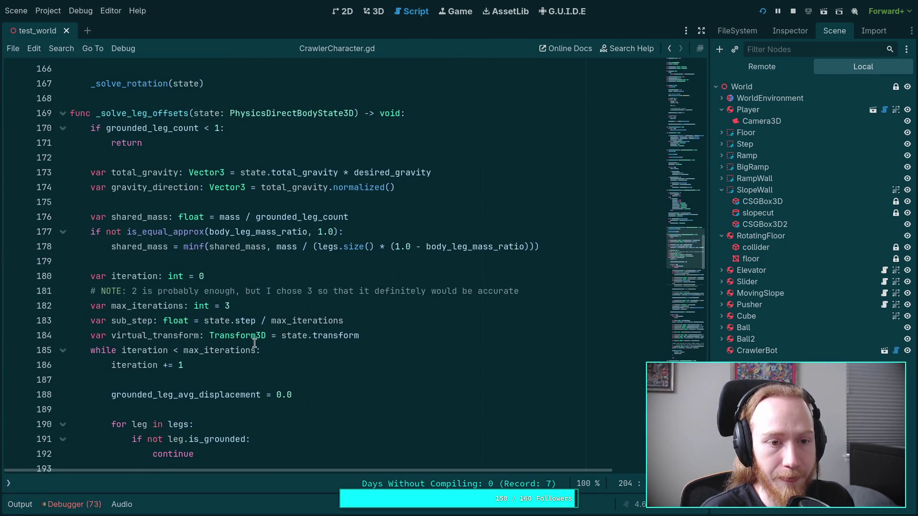
scroll(254, 343, up, 2)
scroll(254, 343, up, 5)
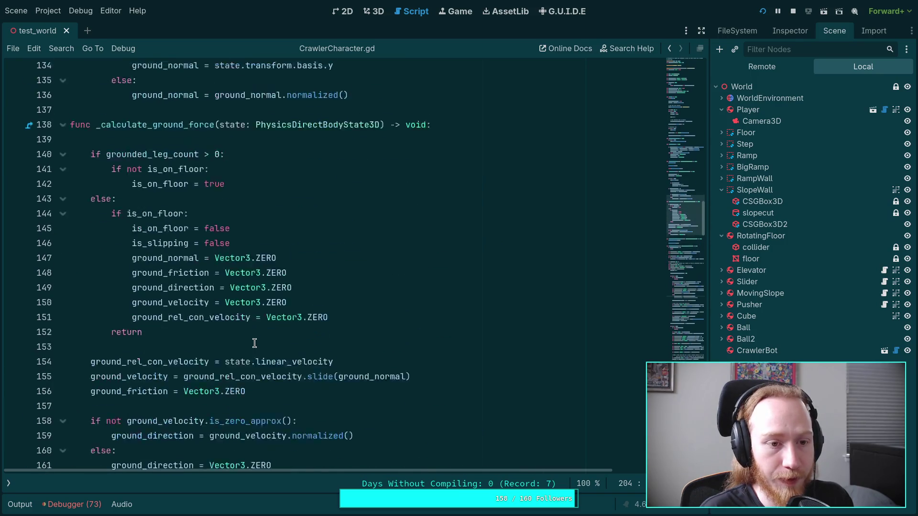
click(9, 484)
click(58, 85)
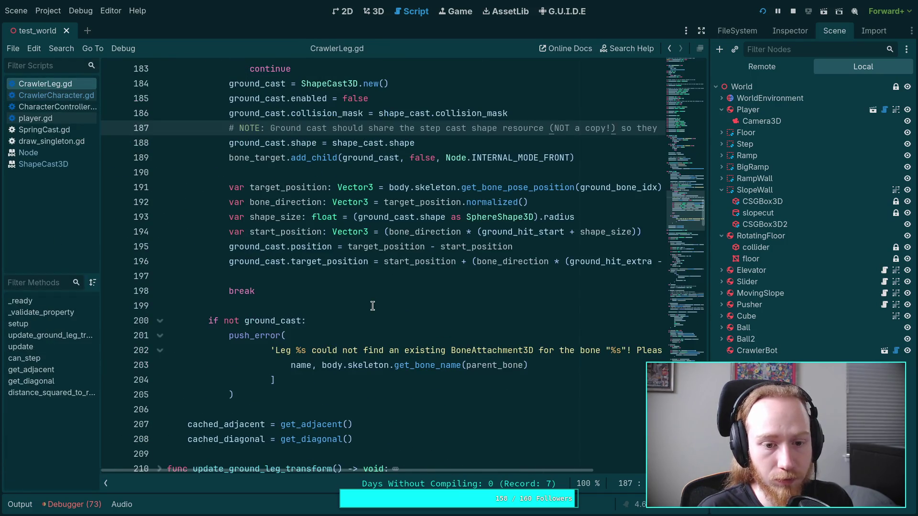
scroll(372, 306, up, 14)
scroll(373, 306, down, 20)
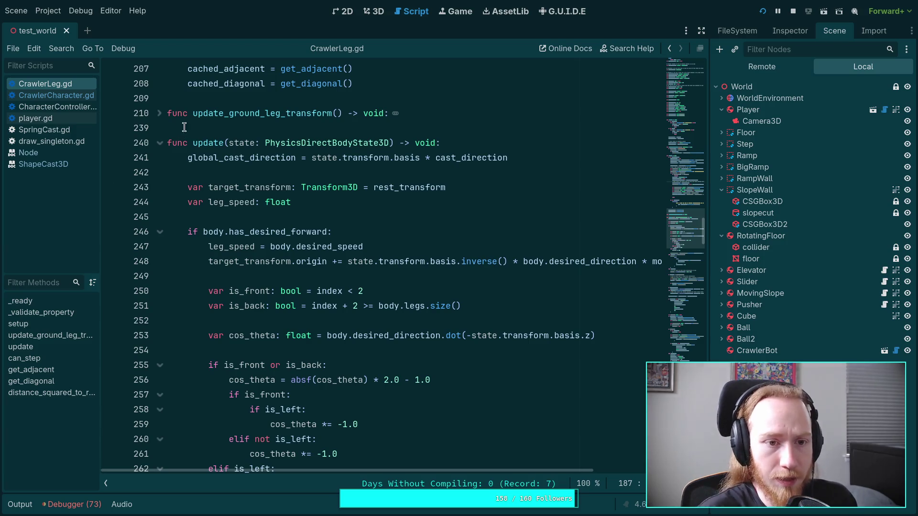
click(160, 114)
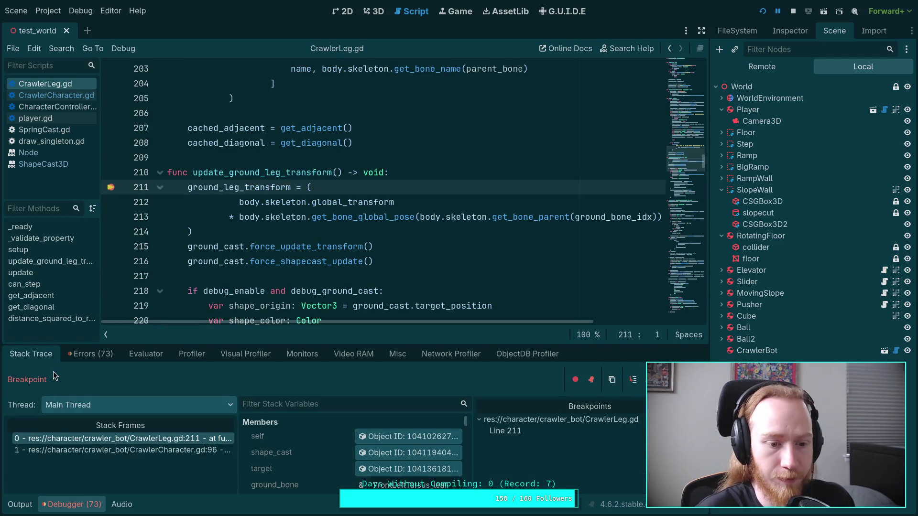
- Enlarge the debugger and continue through three leg breakpoint hits, checking Stack Variables
scroll(326, 446, down, 1)
drag(343, 343, 342, 294)
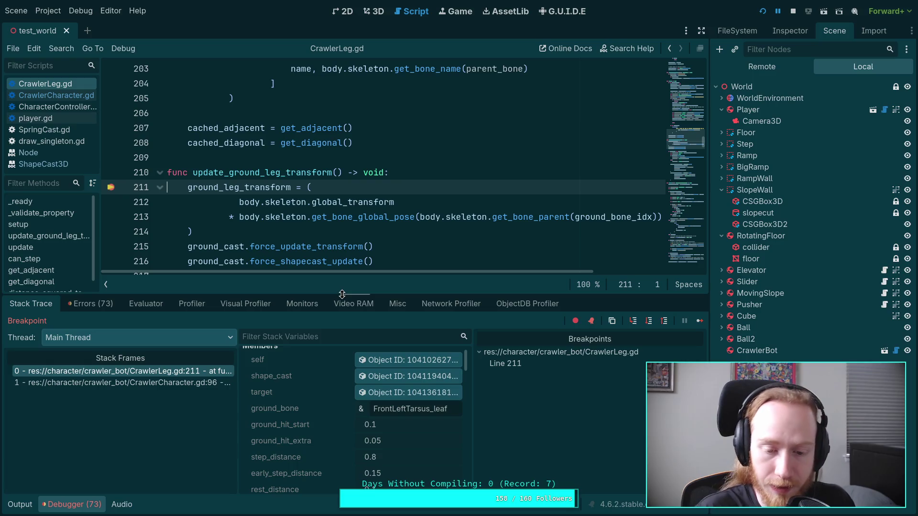
scroll(343, 421, down, 15)
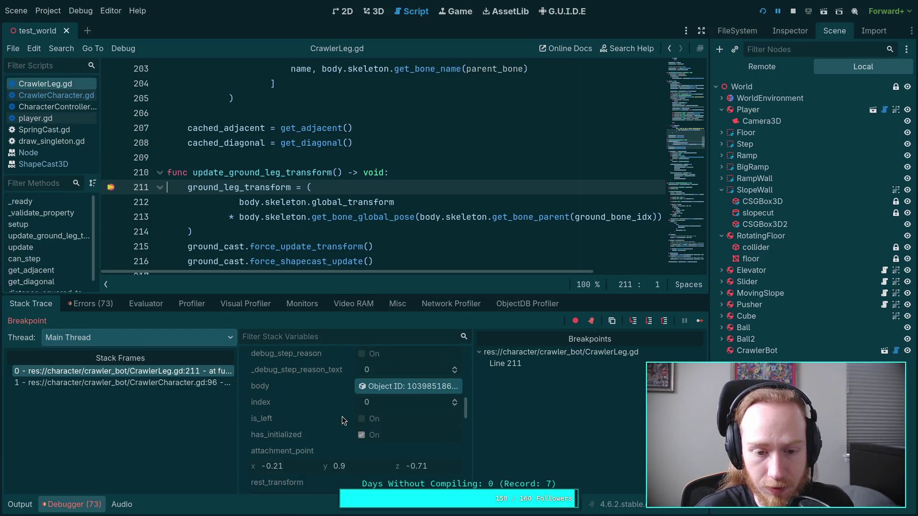
click(704, 320)
scroll(364, 404, down, 5)
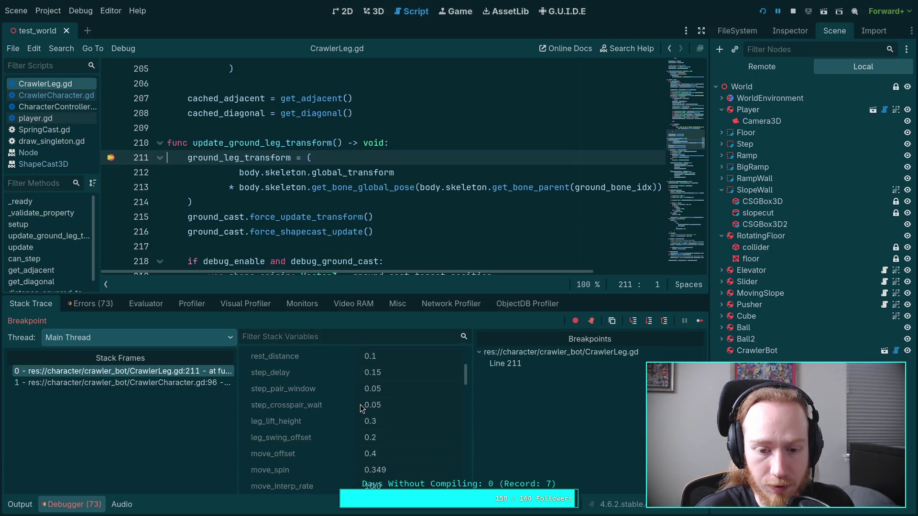
scroll(418, 397, down, 2)
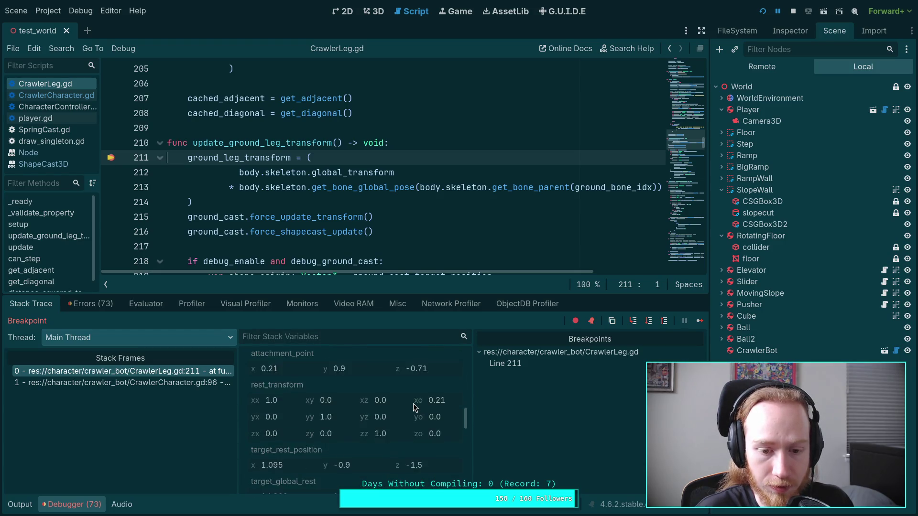
scroll(413, 406, down, 2)
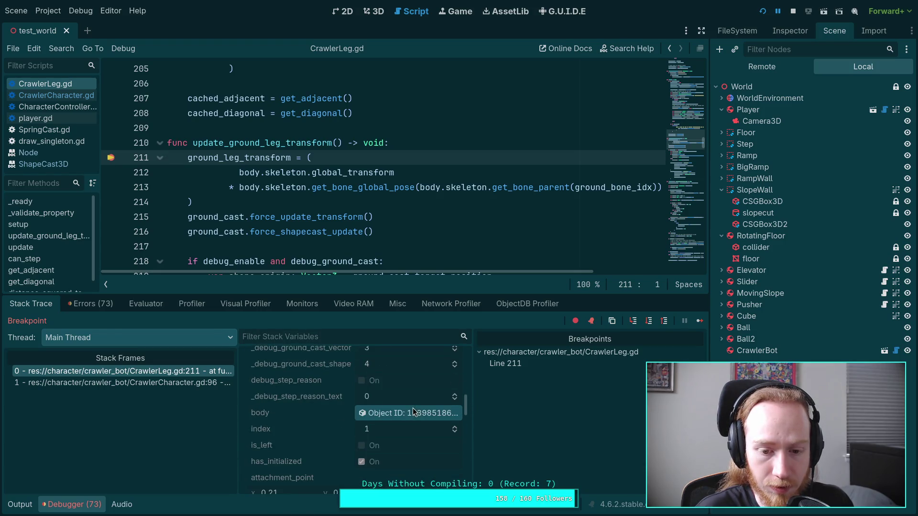
click(700, 320)
scroll(409, 423, down, 8)
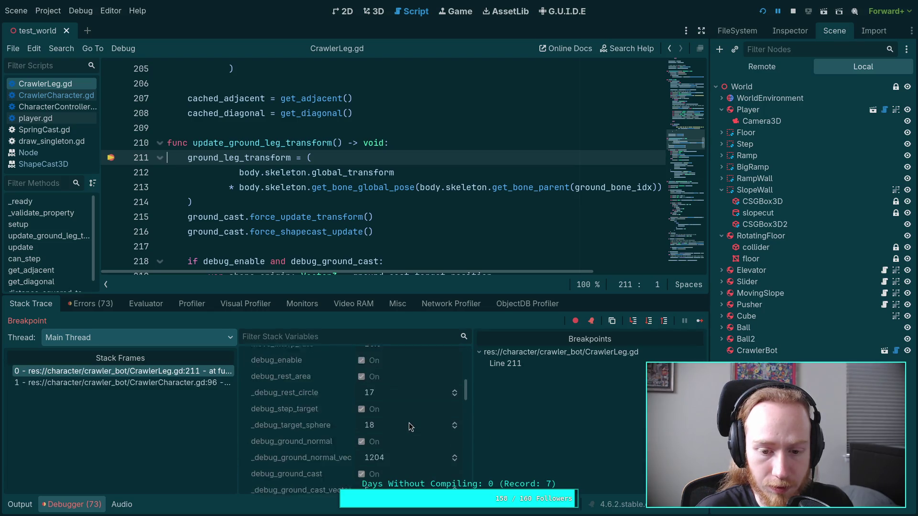
click(699, 322)
scroll(354, 408, down, 8)
scroll(360, 408, down, 3)
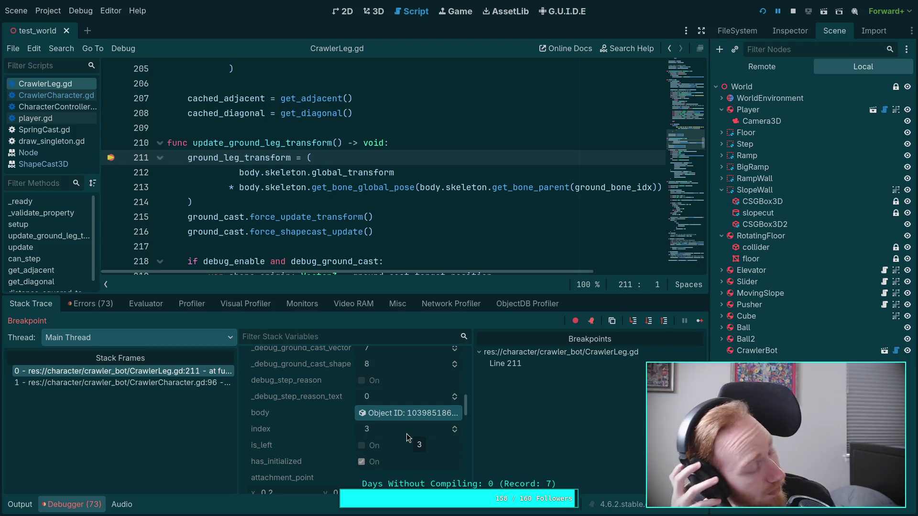
- Inspect the crawler's legs up close in the 3D scene view
click(375, 11)
mouse_move(380, 53)
mouse_down()
mouse_move(507, 222)
mouse_move(473, 222)
mouse_move(488, 223)
mouse_up()
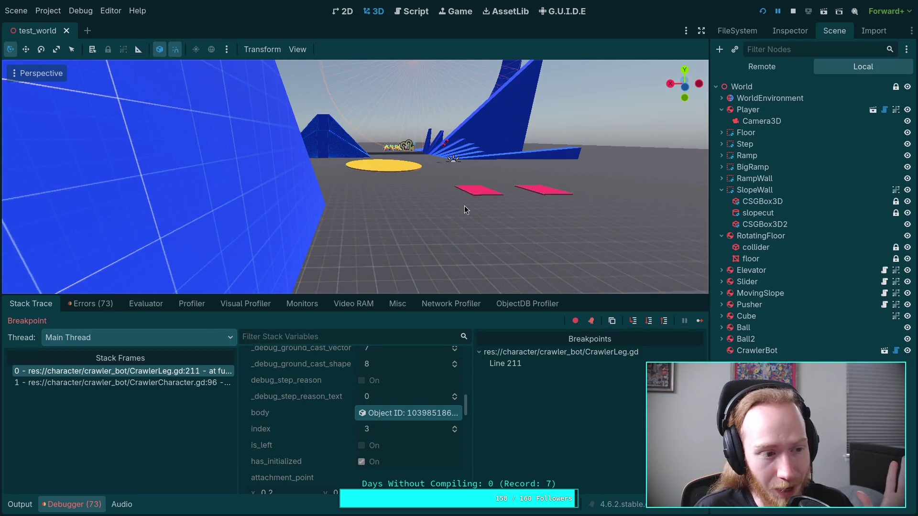
scroll(316, 427, down, 2)
scroll(353, 423, up, 8)
scroll(355, 426, up, 5)
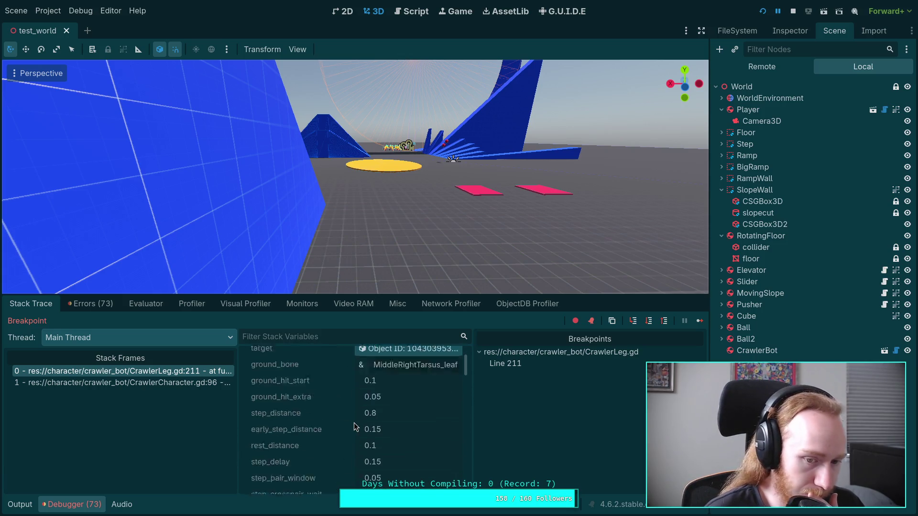
- Back in CrawlerLeg.gd, step over the ground_leg_transform assignment
click(411, 11)
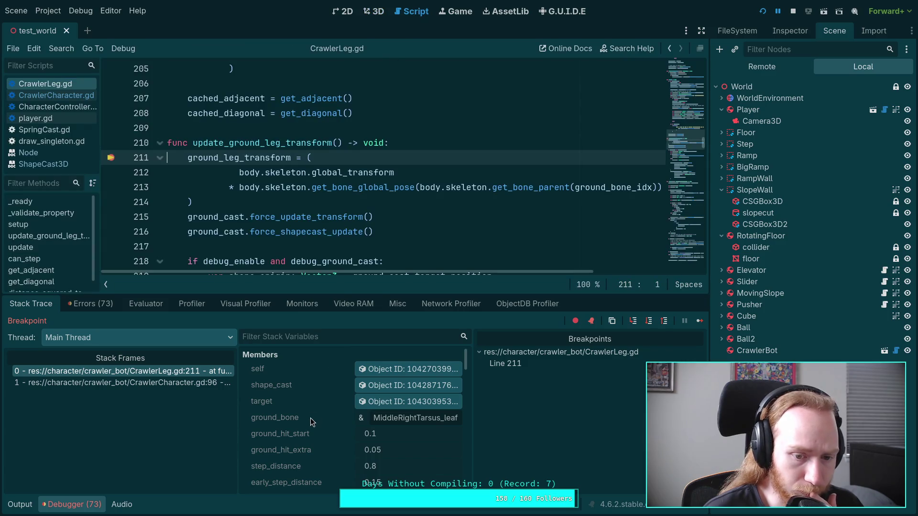
scroll(310, 421, down, 3)
scroll(311, 421, up, 3)
scroll(310, 420, down, 10)
scroll(309, 420, down, 6)
scroll(309, 419, down, 5)
scroll(309, 420, down, 4)
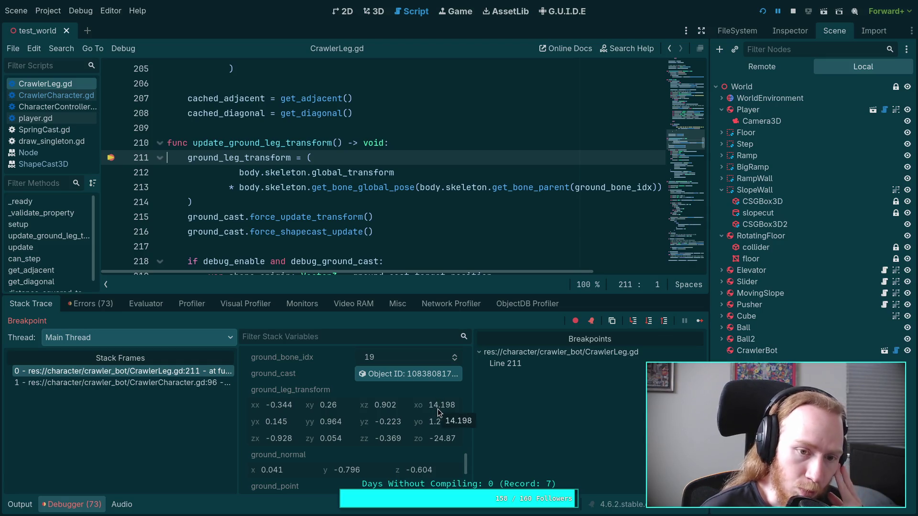
click(653, 320)
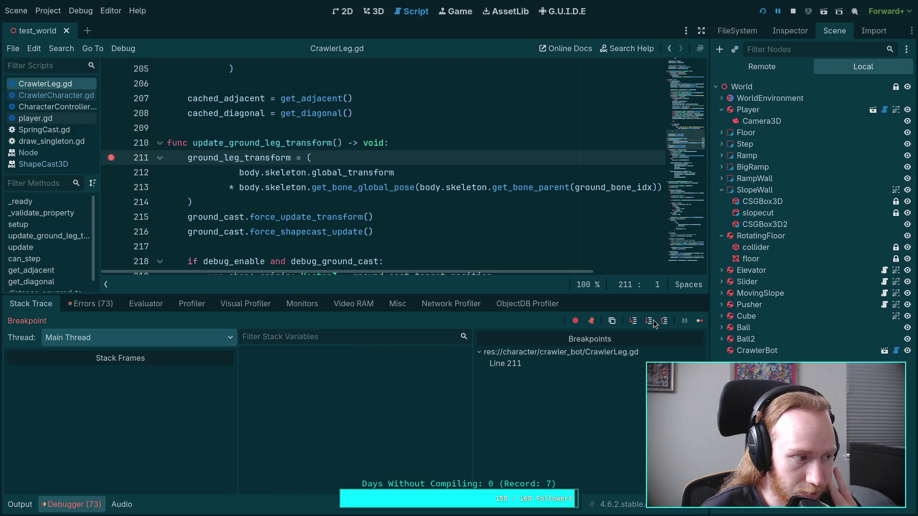
- Inspect the new ground_leg_transform values in Stack Variables, then bring the game window forward
scroll(325, 426, down, 5)
scroll(328, 422, down, 5)
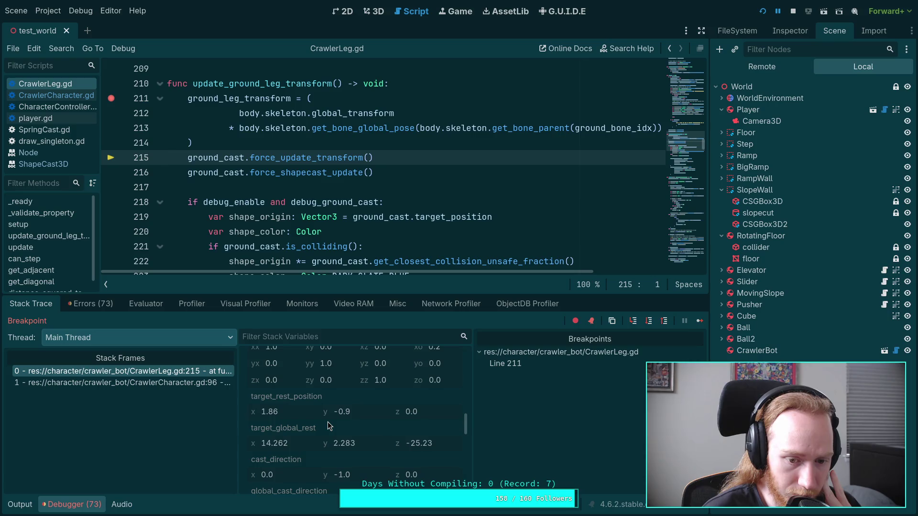
scroll(328, 421, down, 10)
scroll(328, 422, down, 6)
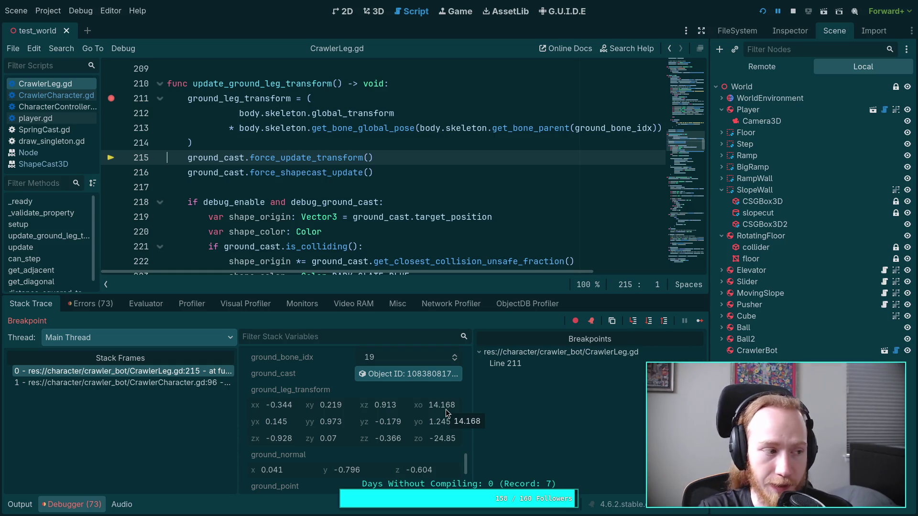
mouse_move(477, 254)
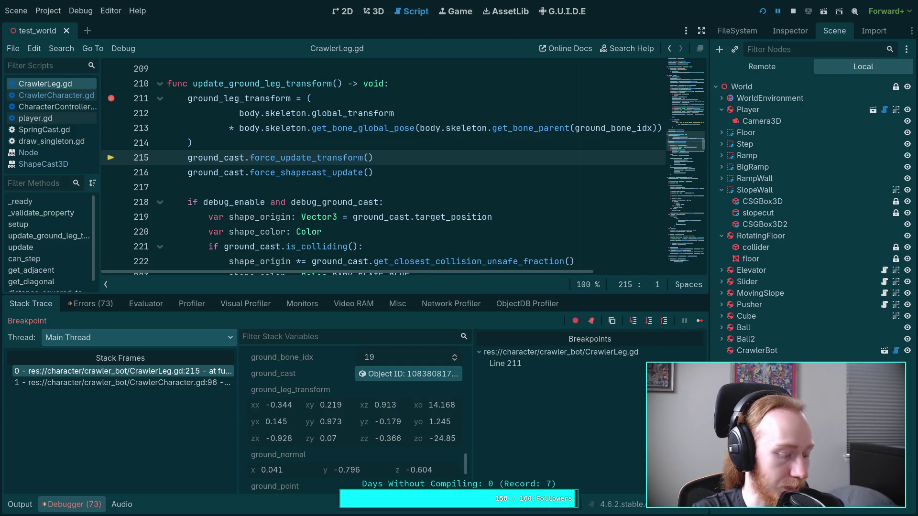
key(alt+Tab)
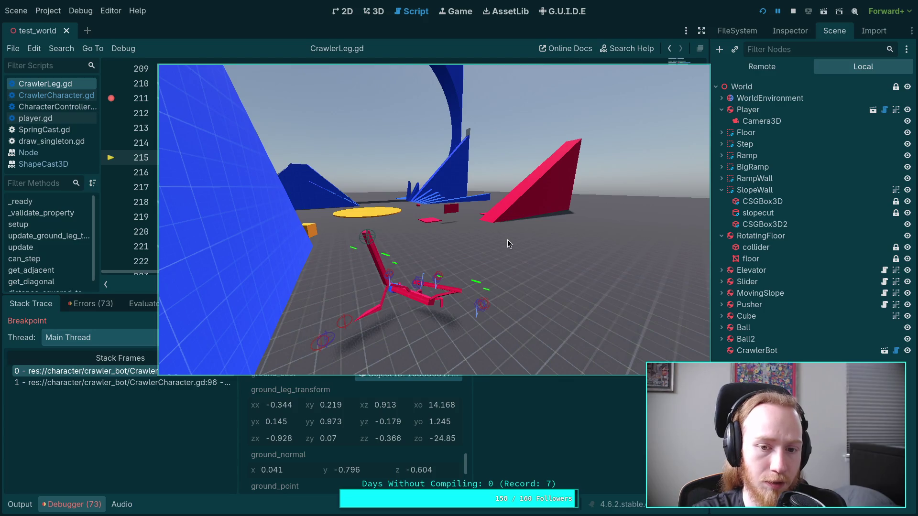
- Move the game window aside, continue past the breakpoint and resume the game
drag(544, 228, 446, 211)
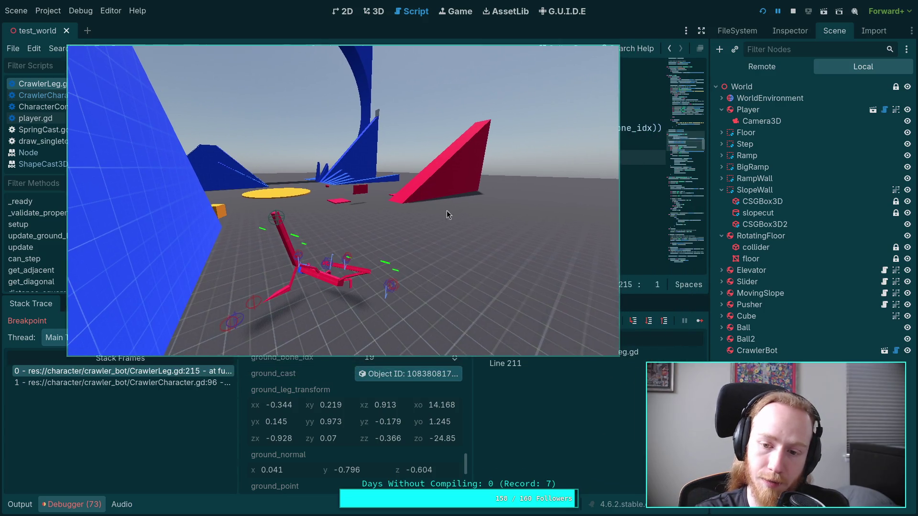
click(698, 321)
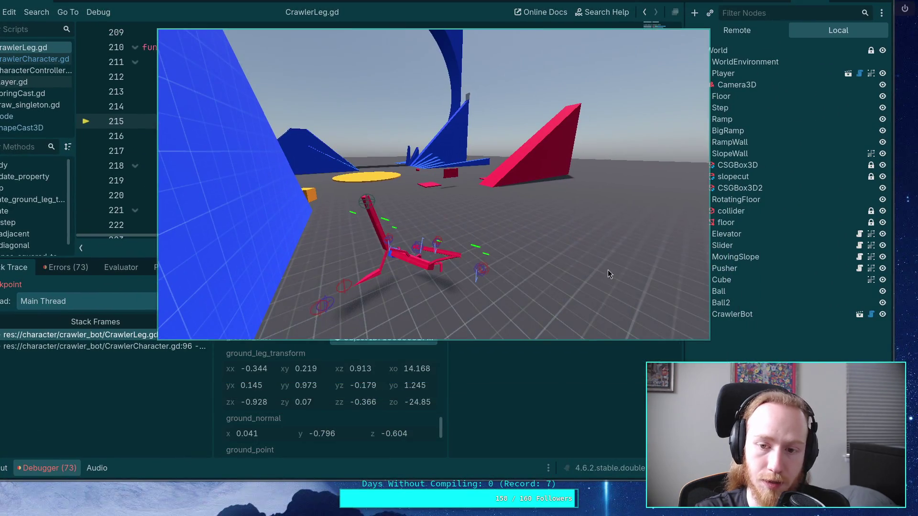
click(676, 285)
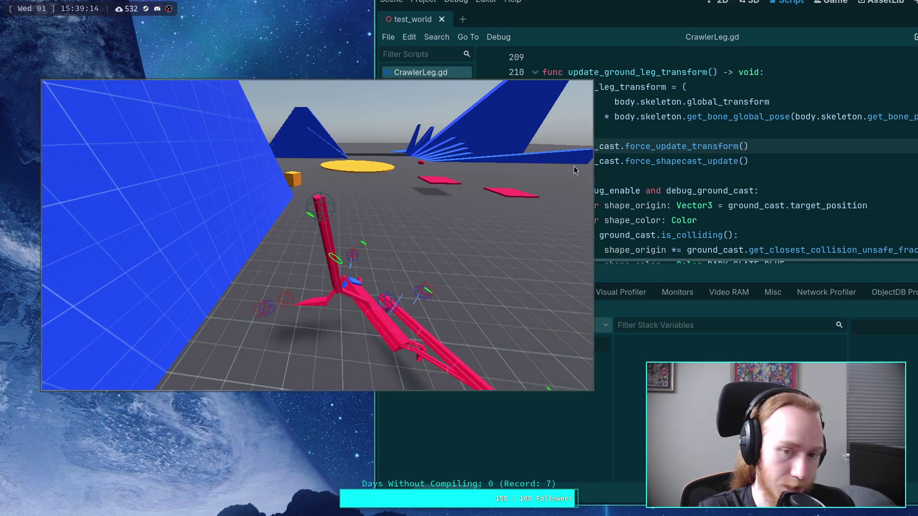
- Stop the running game and switch via the terminal workspace to the Crawler Bot notes
click(778, 127)
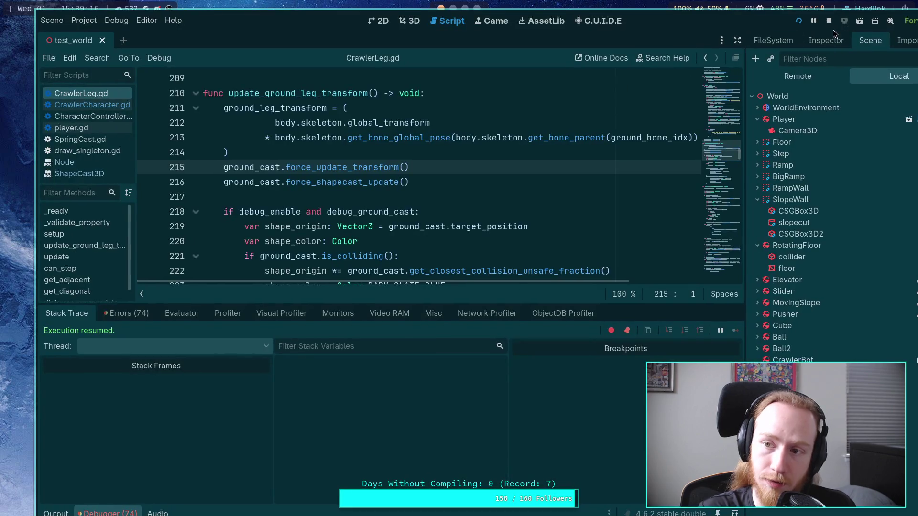
click(829, 22)
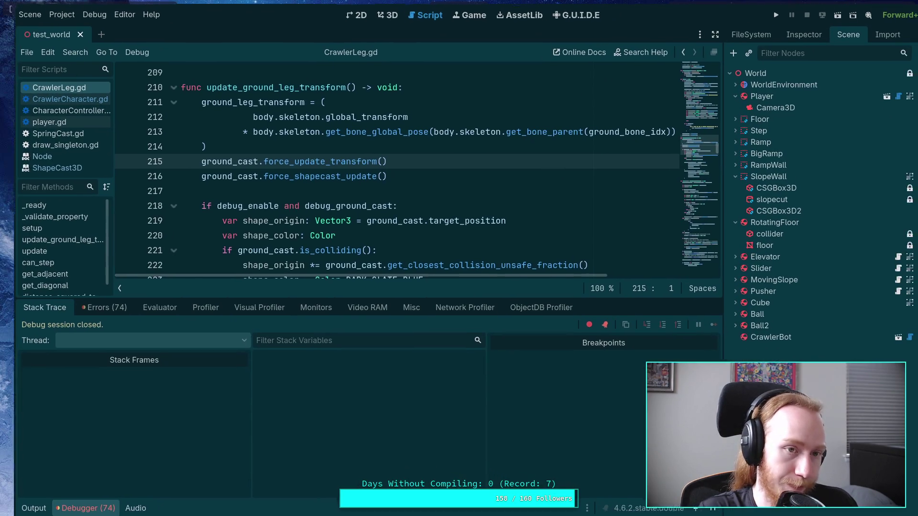
key(super+2)
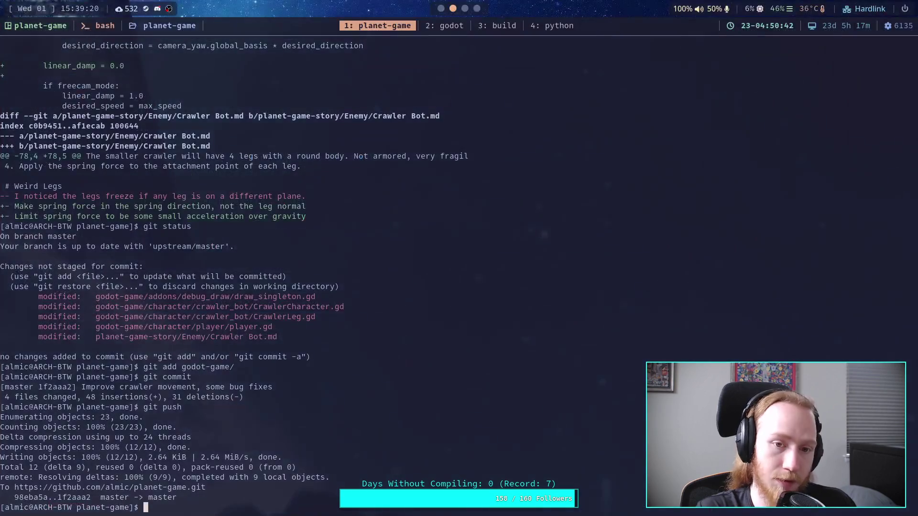
key(super+3)
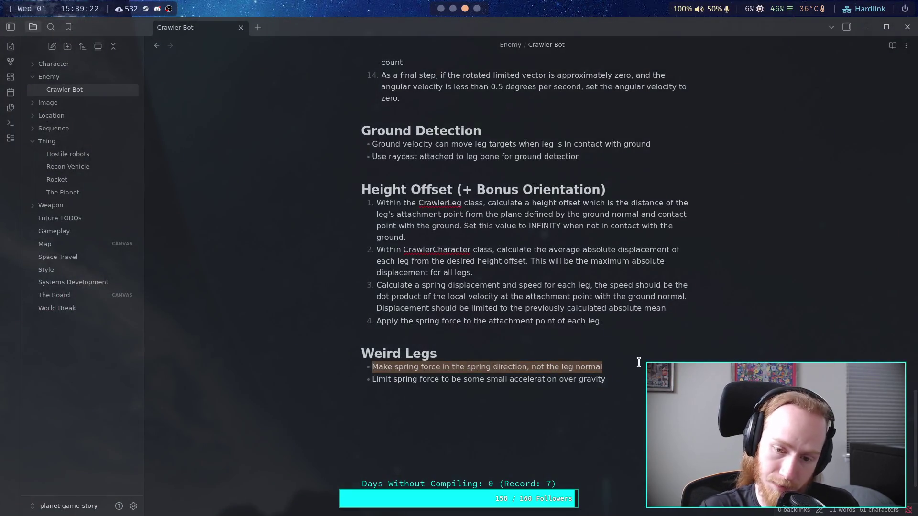
- Add a third Weird Legs bullet reading 'Teleport leg IK targets to leg bone when too far away'
click(641, 378)
key(Return)
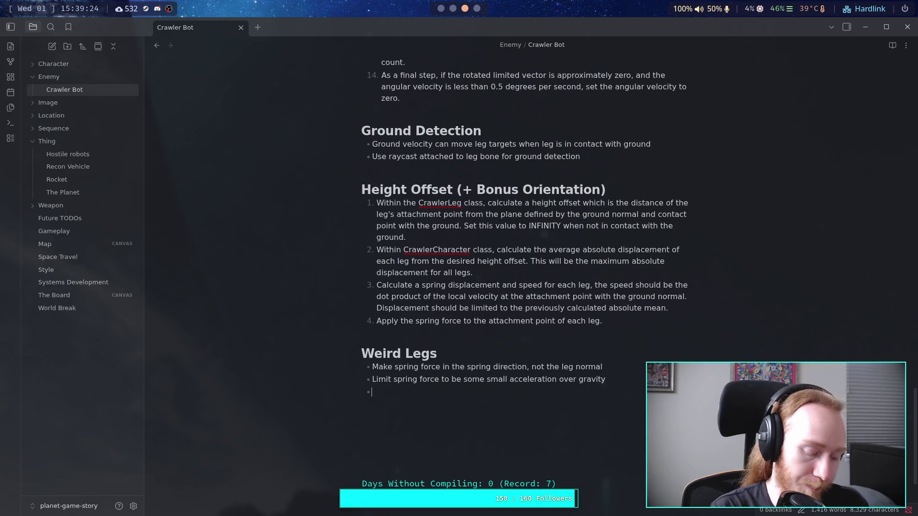
text(Telo)
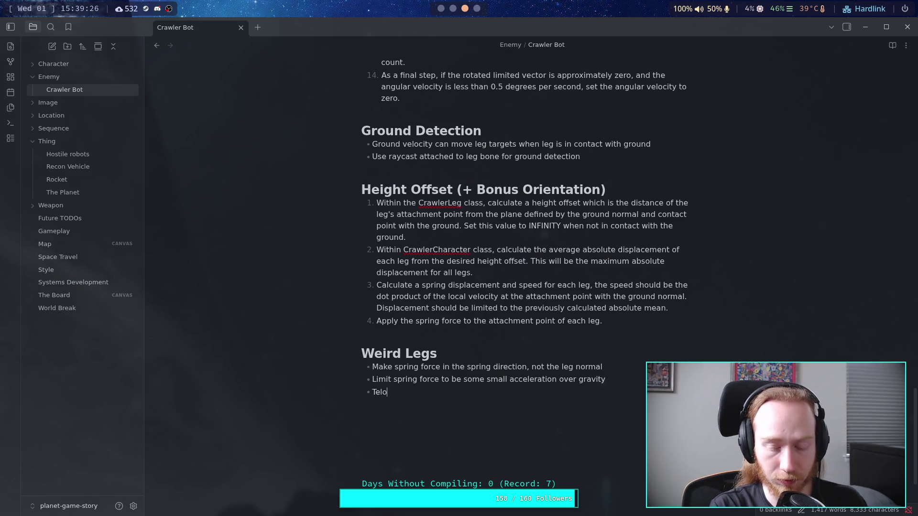
key(BackSpace)
text(eport )
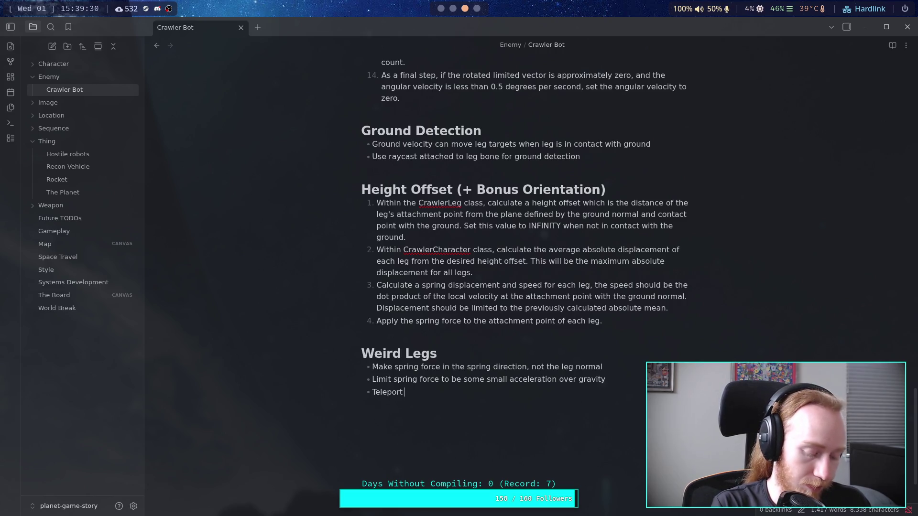
text(leg IX)
key(BackSpace)
text(K targets to leg h)
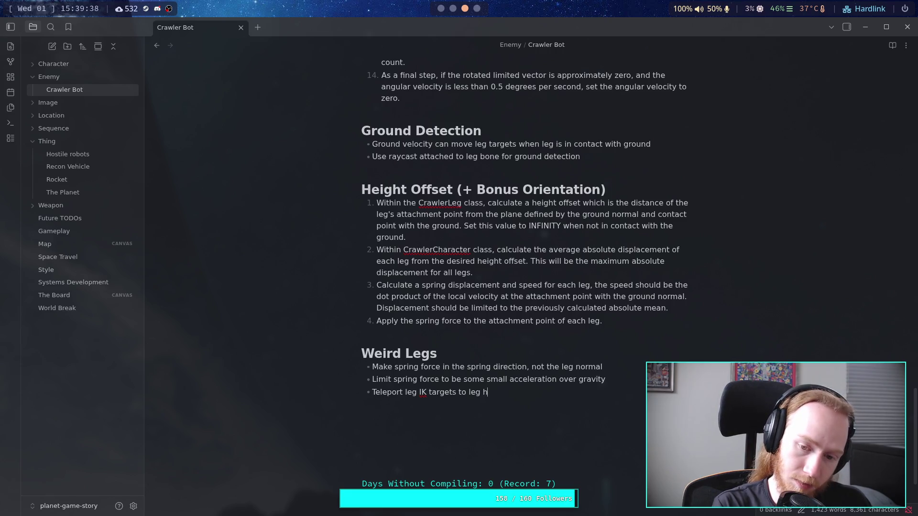
key(BackSpace)
text(bone w)
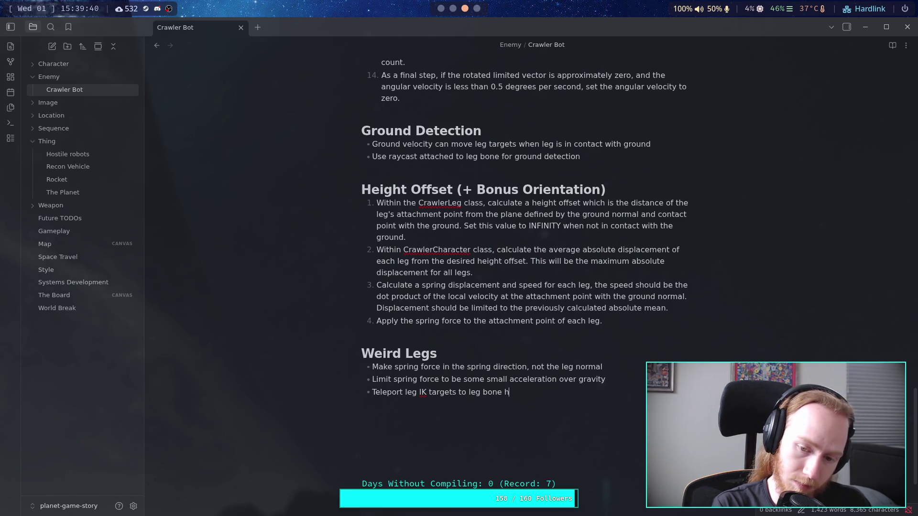
text(hen )
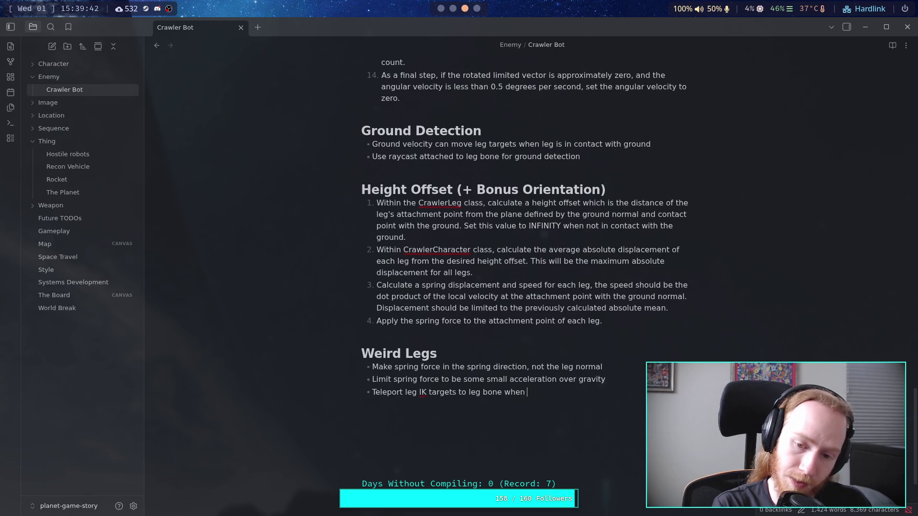
text(too far away)
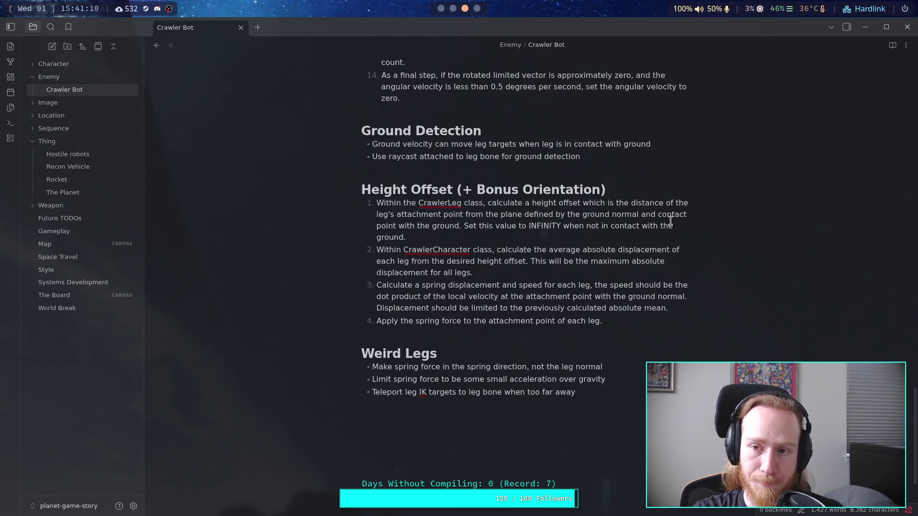
- Back in Godot, run the project to test the crawler, then stop it
click(444, 9)
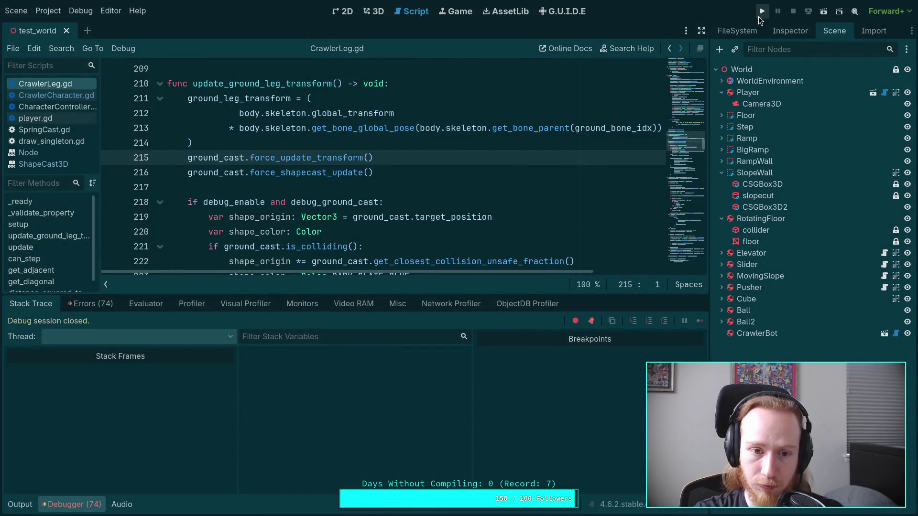
click(760, 13)
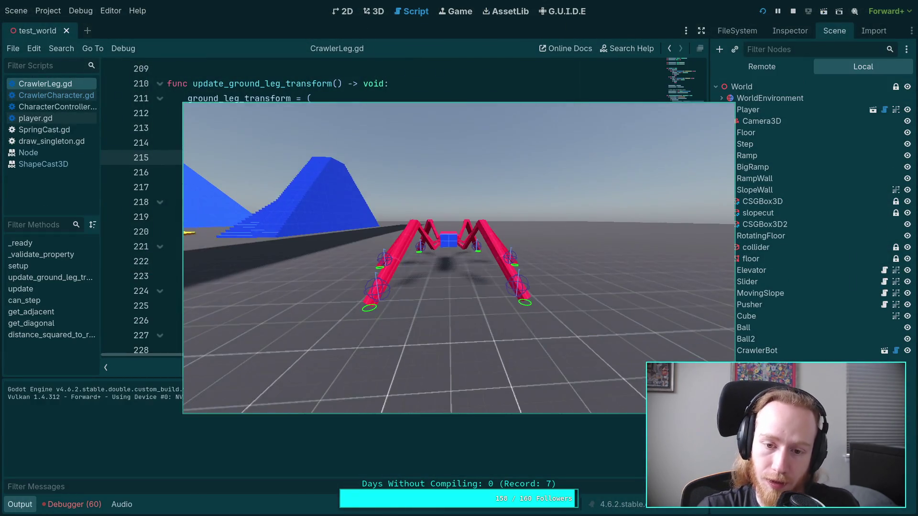
click(792, 14)
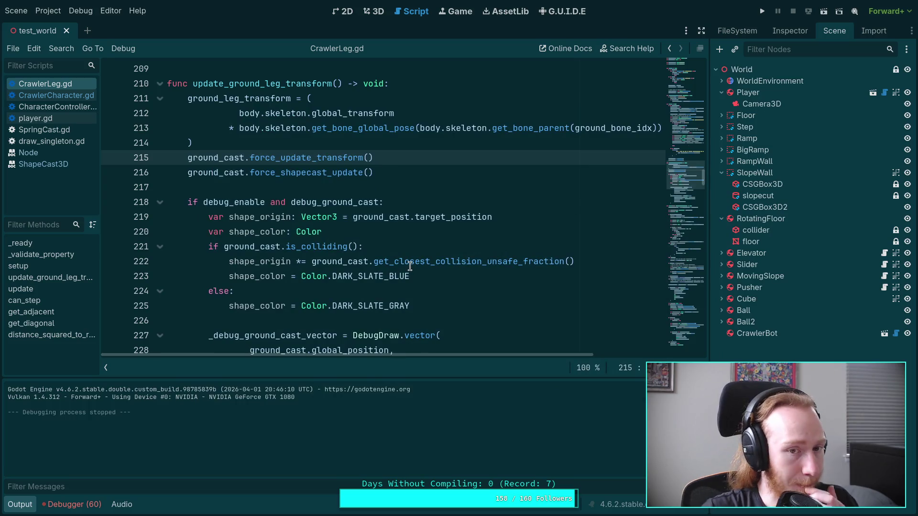
- Uncomment the spring_direction normalized() line in CrawlerCharacter.gd, save, and run the project
scroll(338, 314, down, 3)
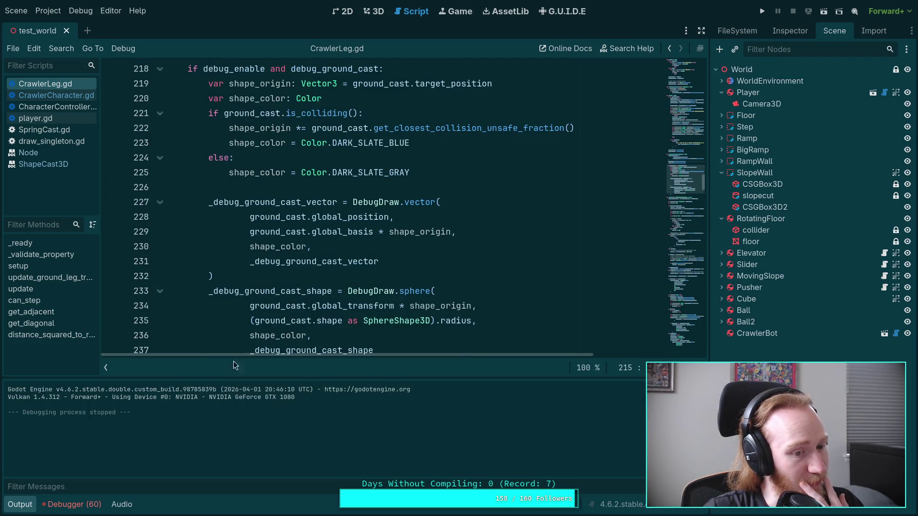
key(ctrl+j)
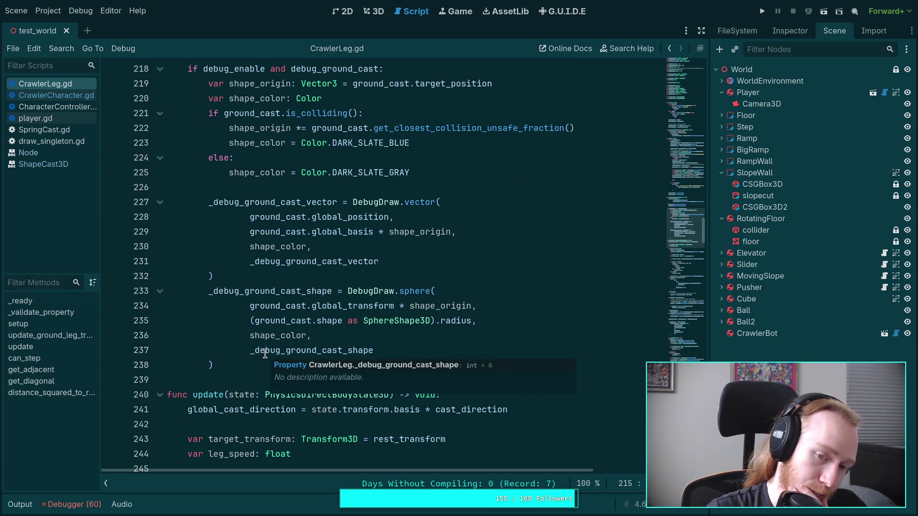
scroll(224, 271, up, 5)
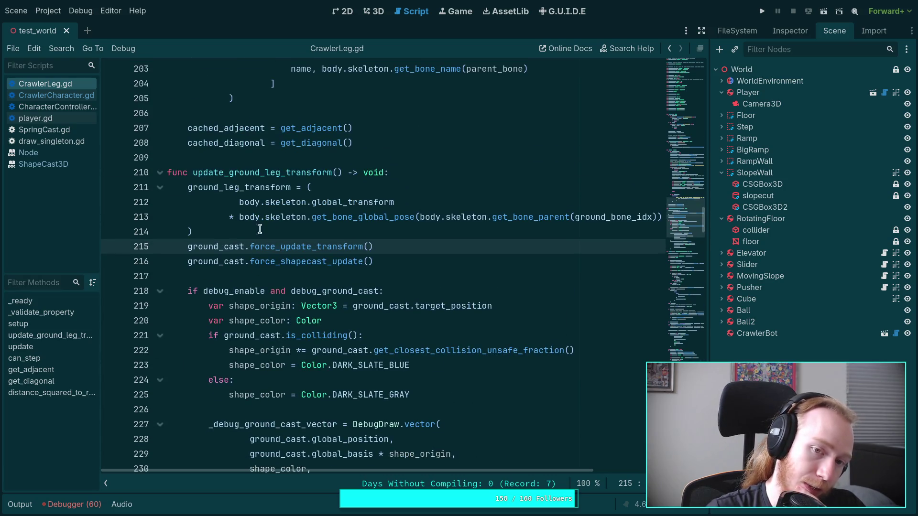
click(54, 91)
scroll(346, 285, down, 5)
scroll(346, 286, down, 12)
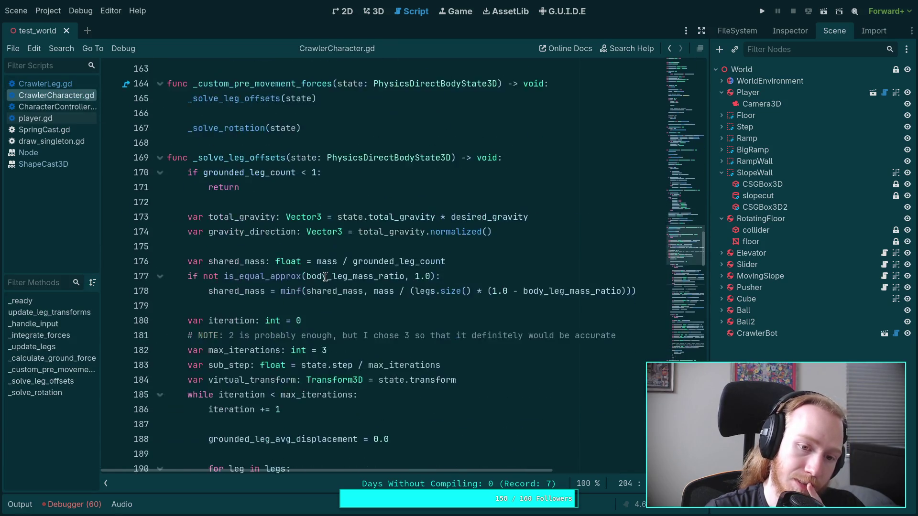
scroll(346, 268, down, 2)
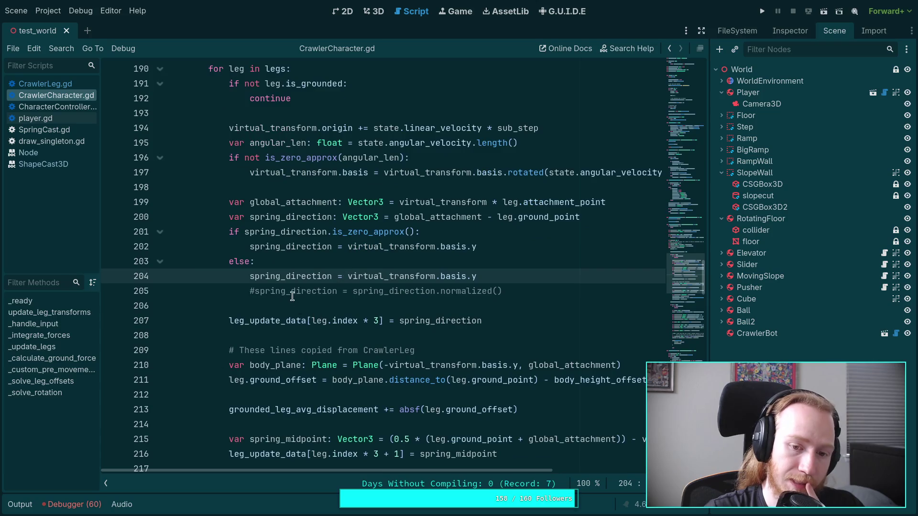
click(254, 290)
key(BackSpace)
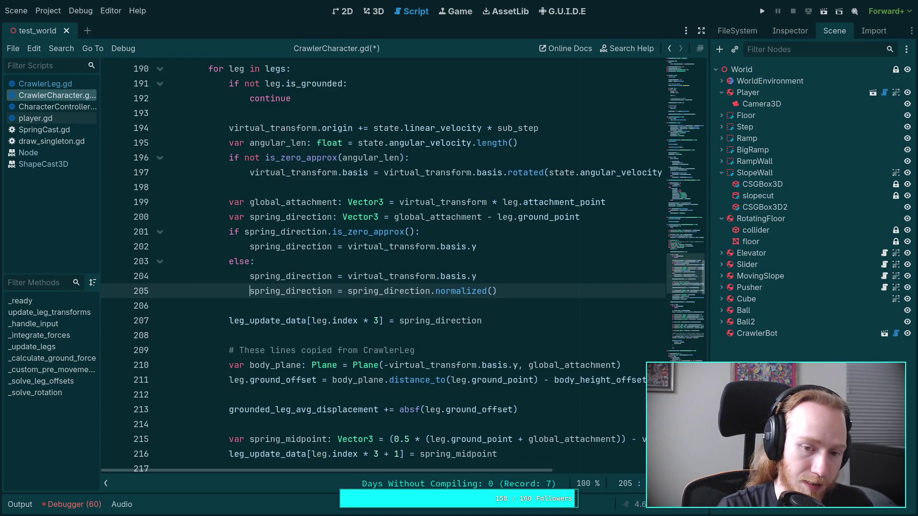
key(ctrl+s)
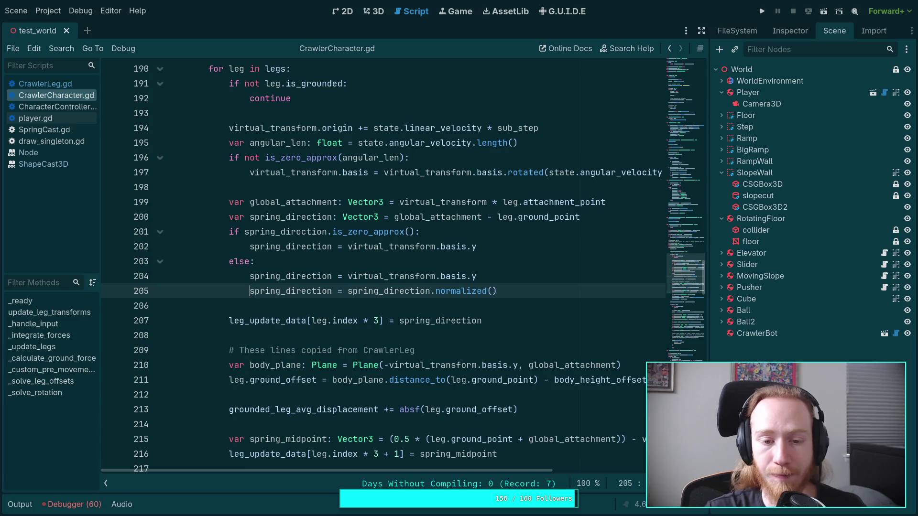
click(762, 10)
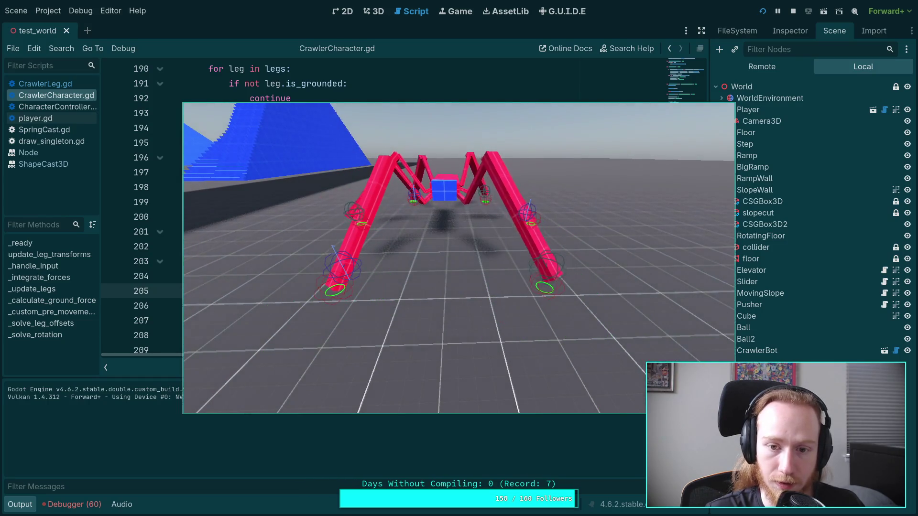
- Stop the game and comment out the basis.y assignment on line 204
click(794, 11)
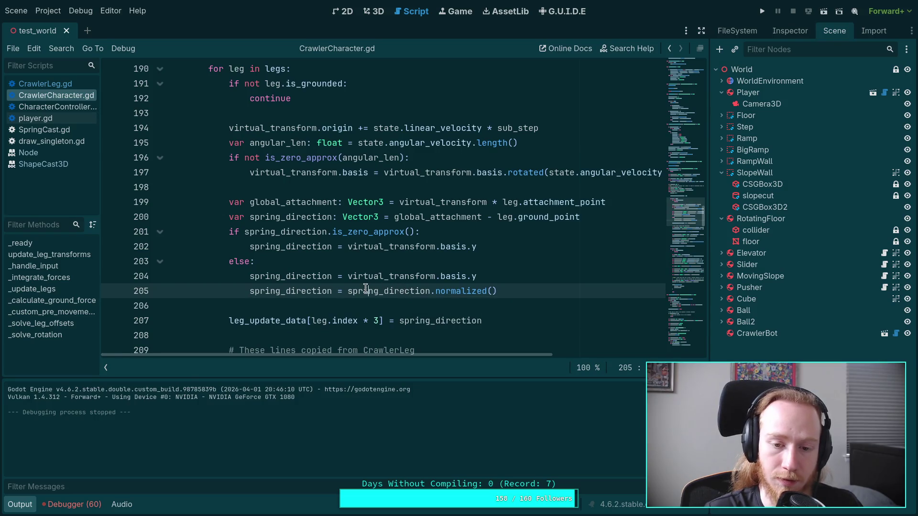
click(250, 276)
text(#)
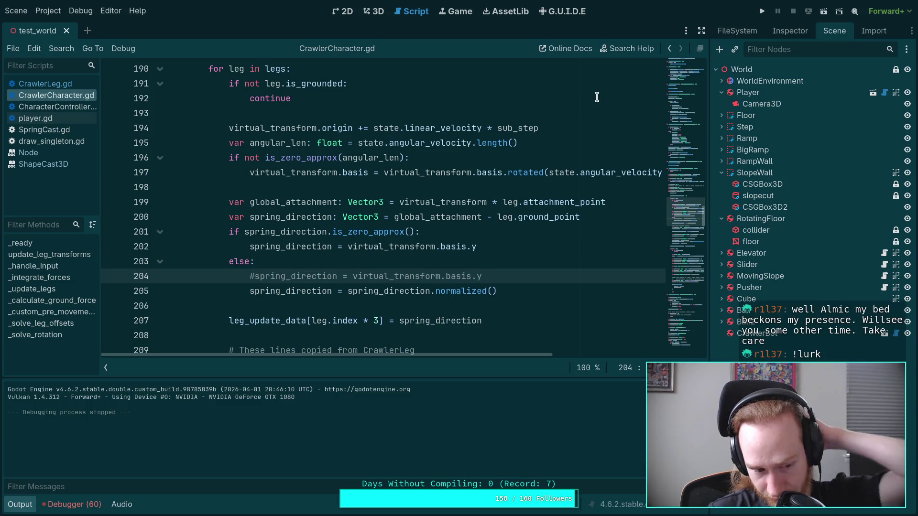
- Run and stop the crawler test again, then collapse the Output panel
click(762, 11)
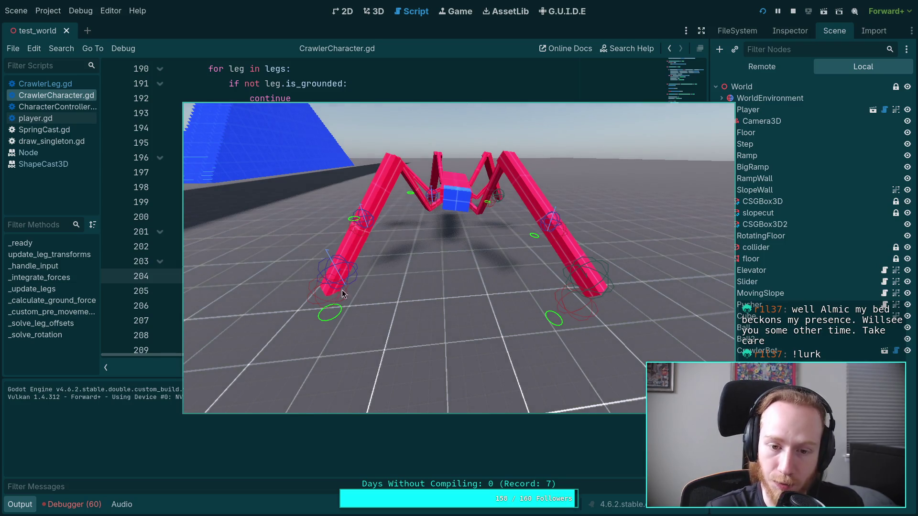
click(792, 11)
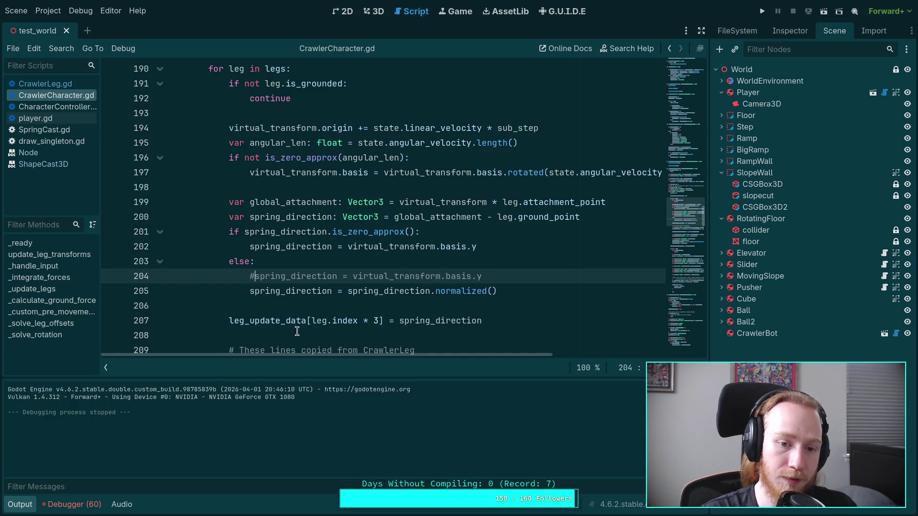
click(20, 504)
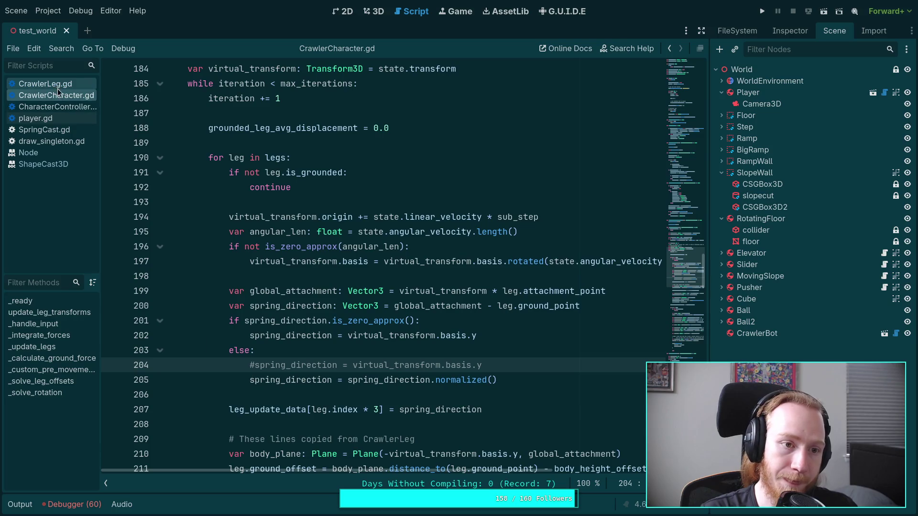
click(53, 105)
click(45, 84)
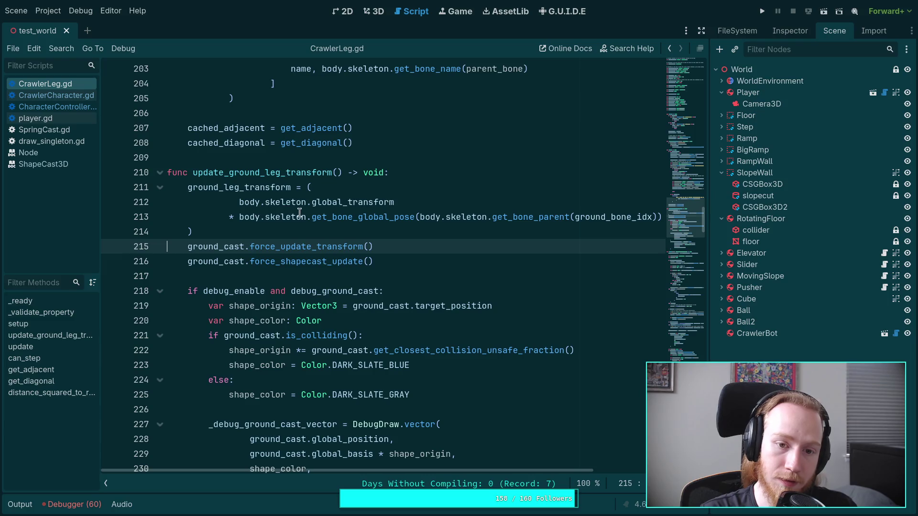
scroll(300, 227, up, 1)
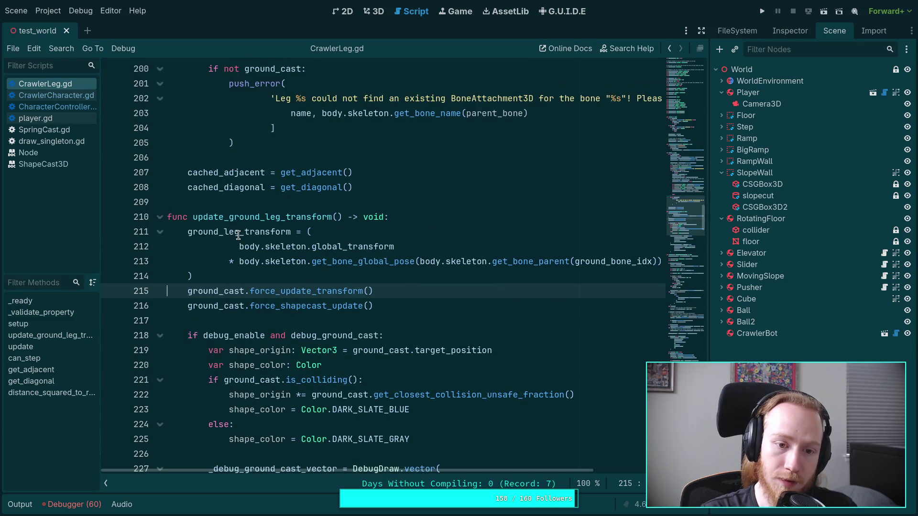
mouse_move(433, 346)
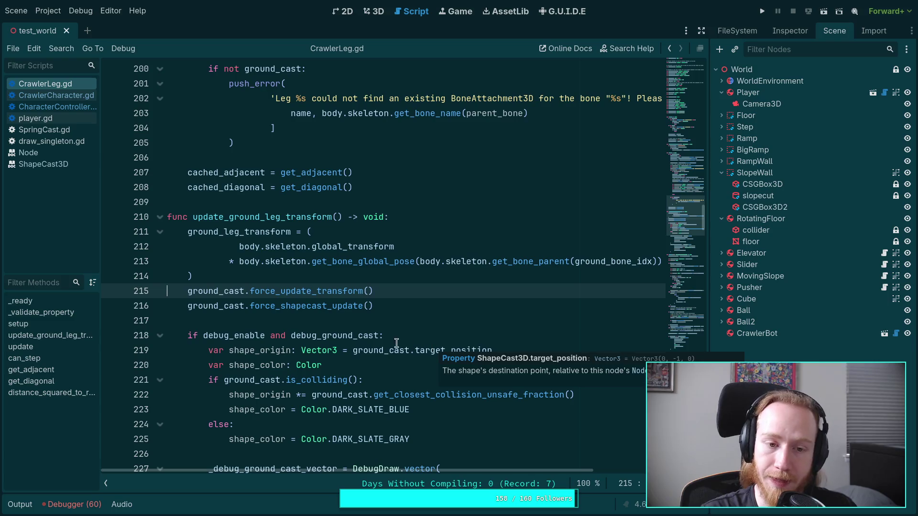
mouse_move(375, 342)
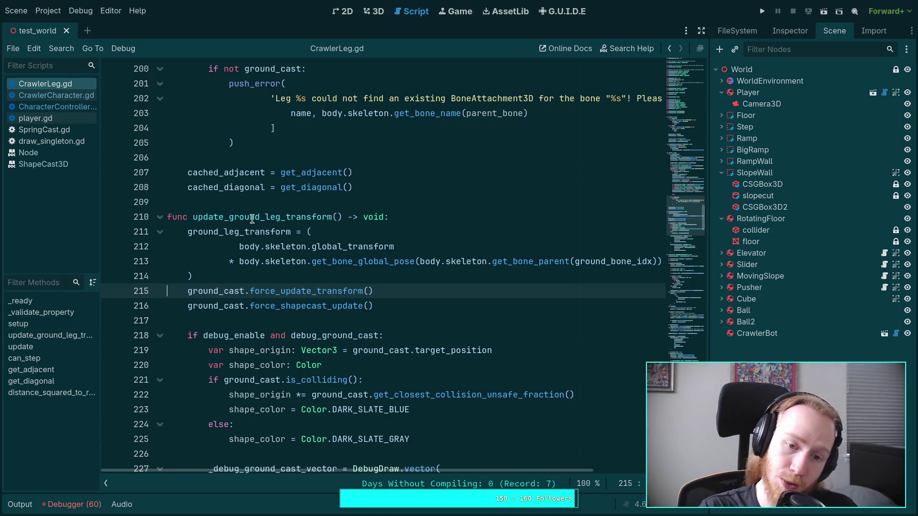
double_click(274, 245)
double_click(269, 231)
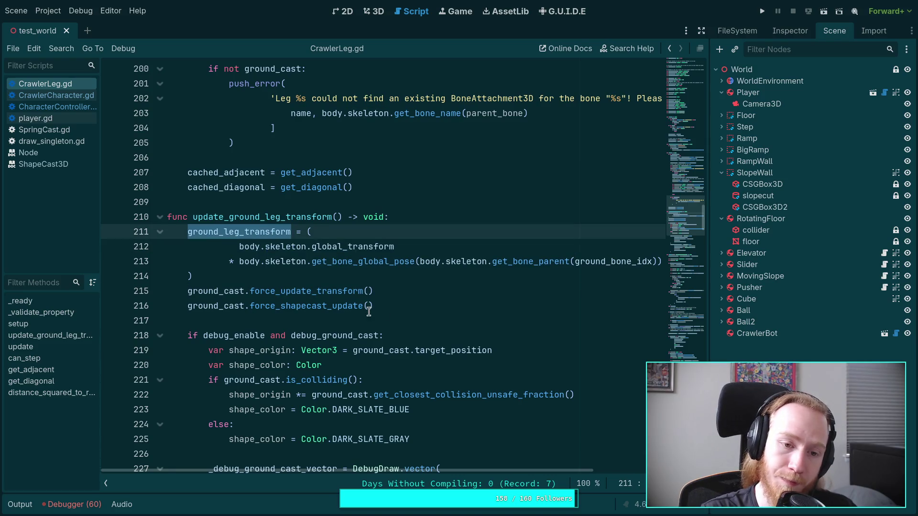
click(57, 107)
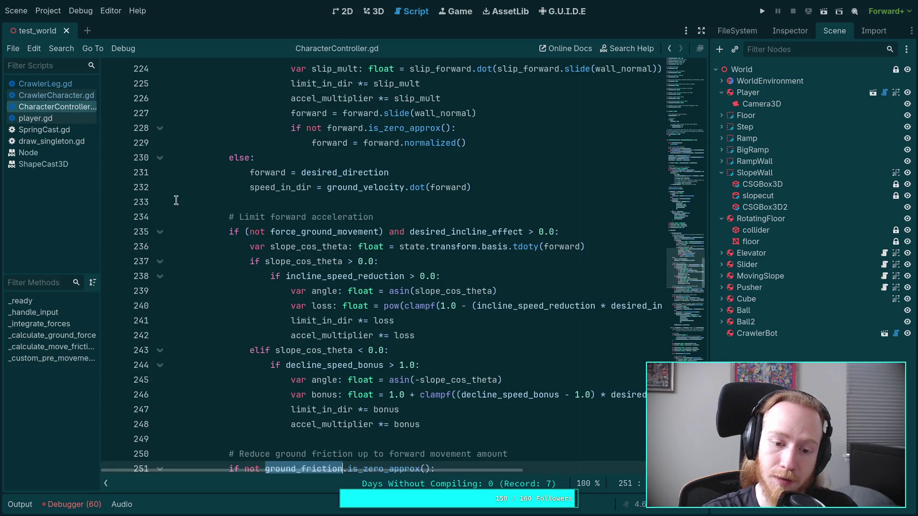
click(54, 92)
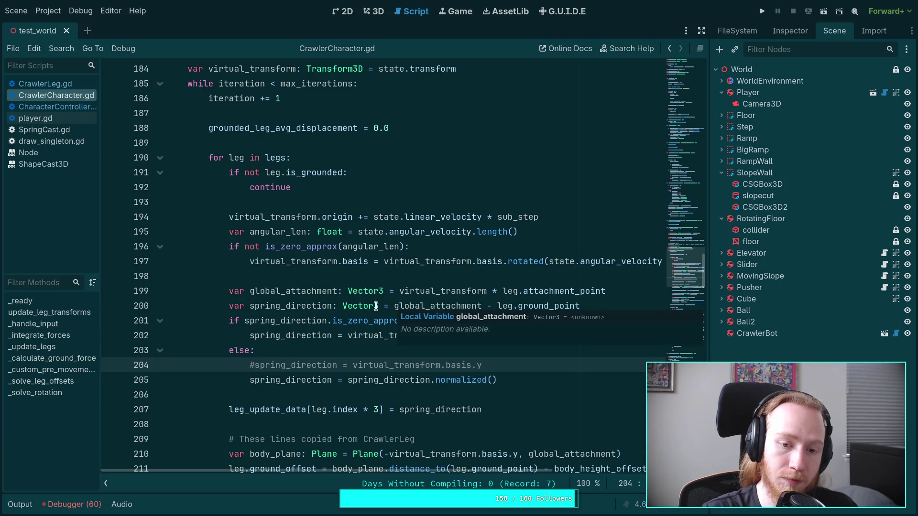
click(636, 307)
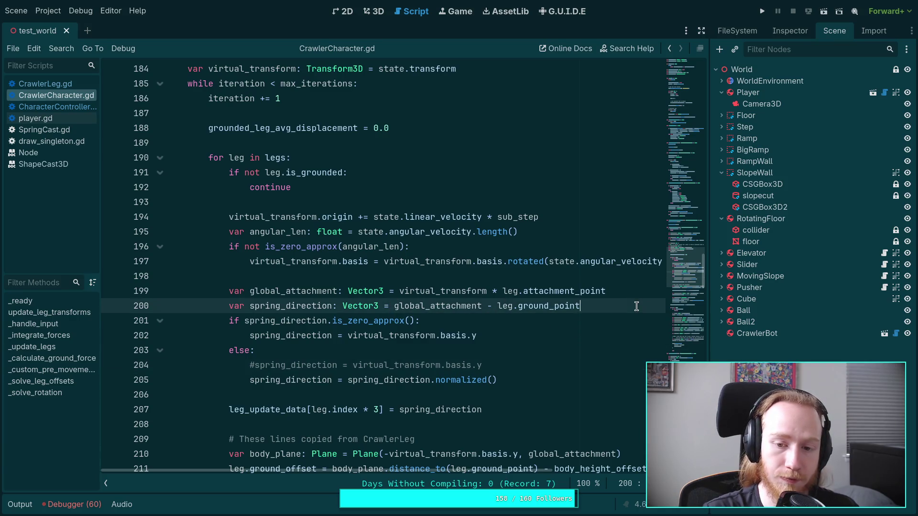
- Duplicate spring_direction line 200 and comment out the copy to keep the old formula
mouse_move(395, 307)
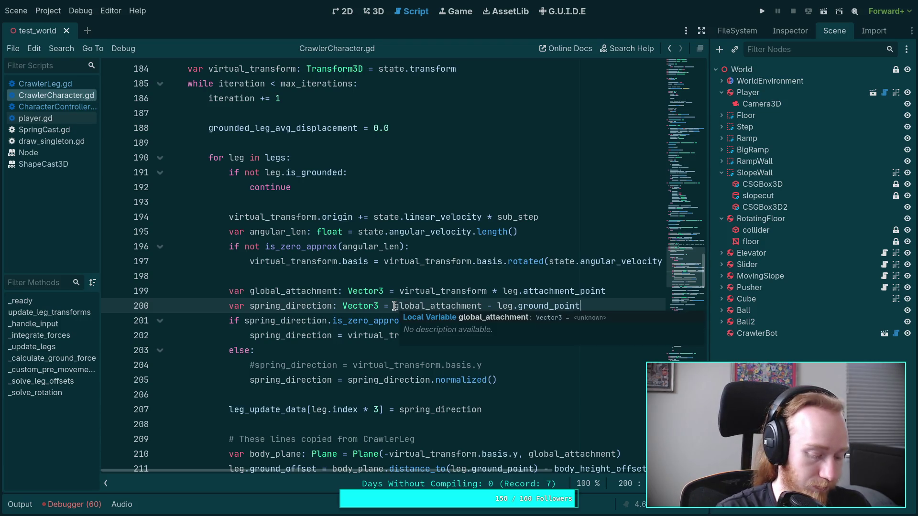
key(ctrl+shift+d)
key(ctrl+z)
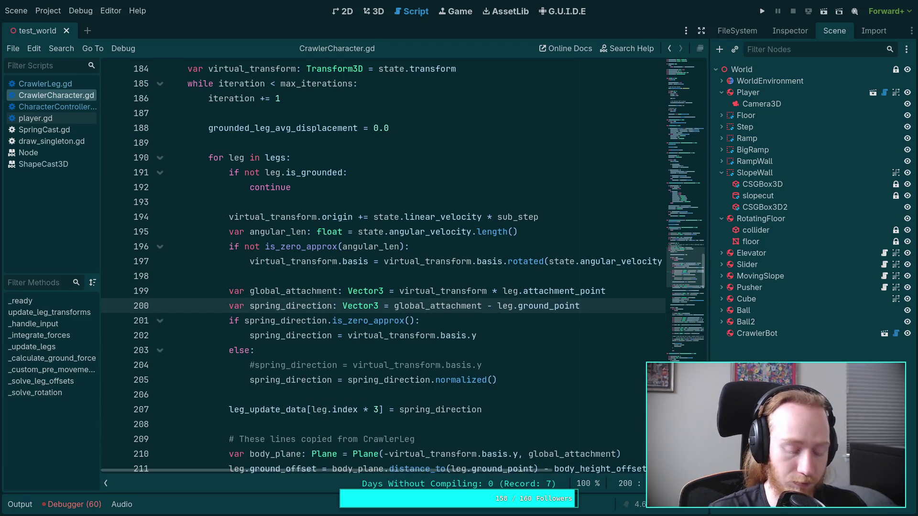
key(ctrl+shift+d)
key(ctrl+k)
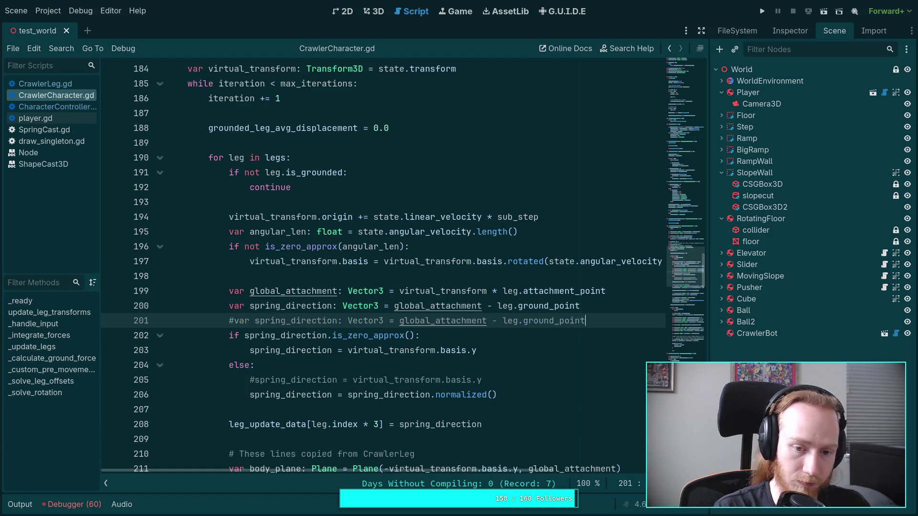
key(Up)
- Change line 200's expression to leg.ground_leg_transform.basis.y and save the script
mouse_move(395, 306)
mouse_down()
mouse_move(499, 306)
mouse_move(448, 306)
mouse_up()
key(BackSpace)
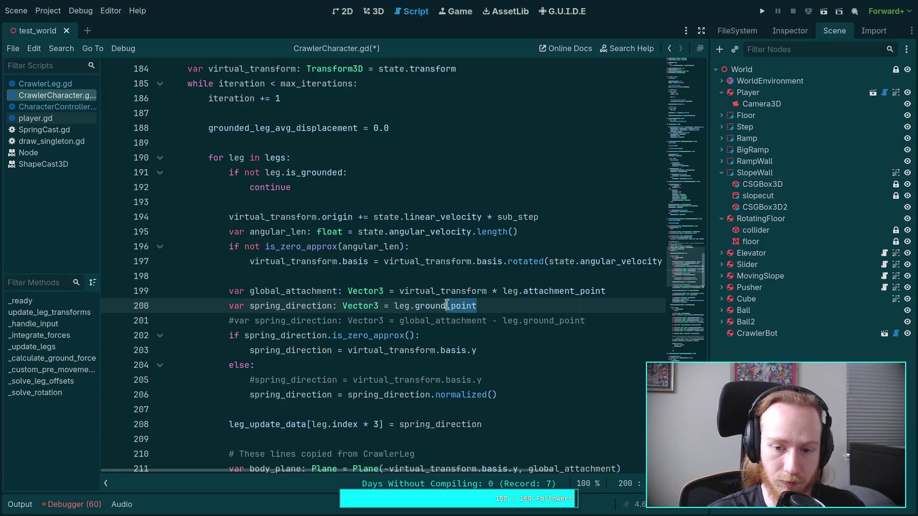
key(BackSpace)
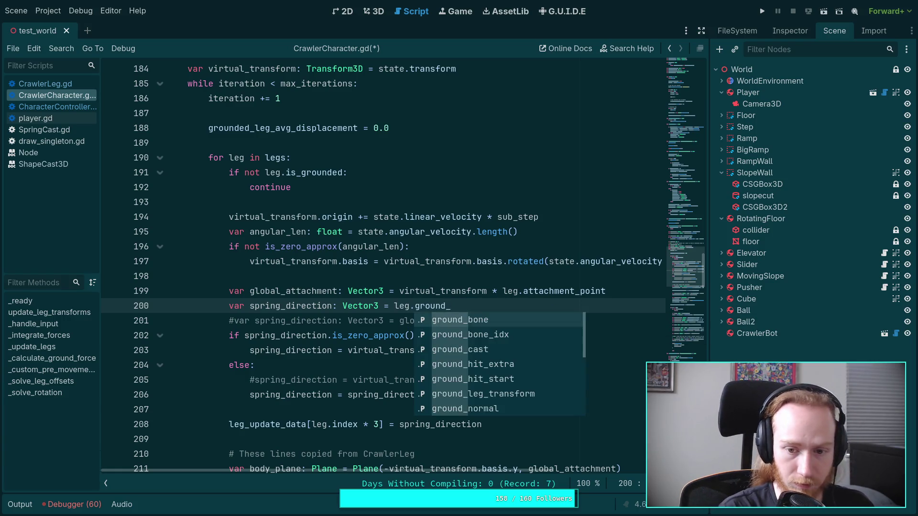
key(Down)
key(Down)
key(Down)
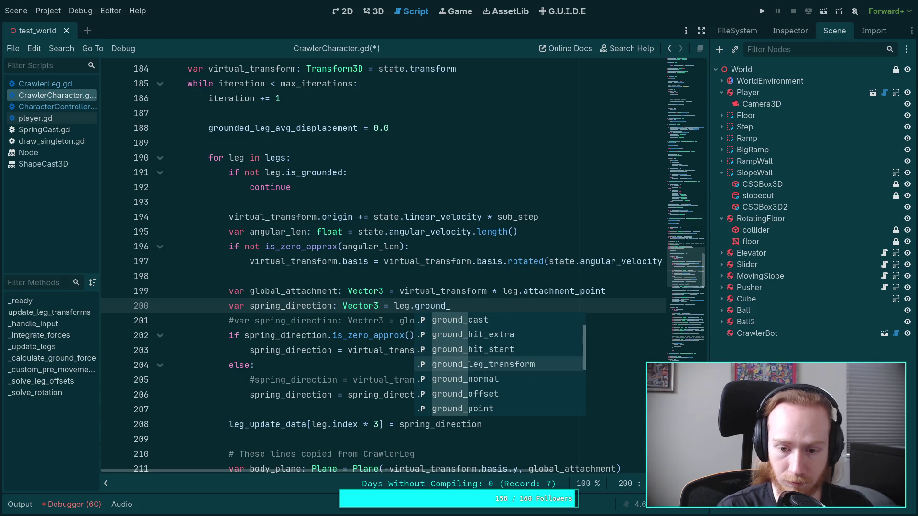
key(Return)
text(.)
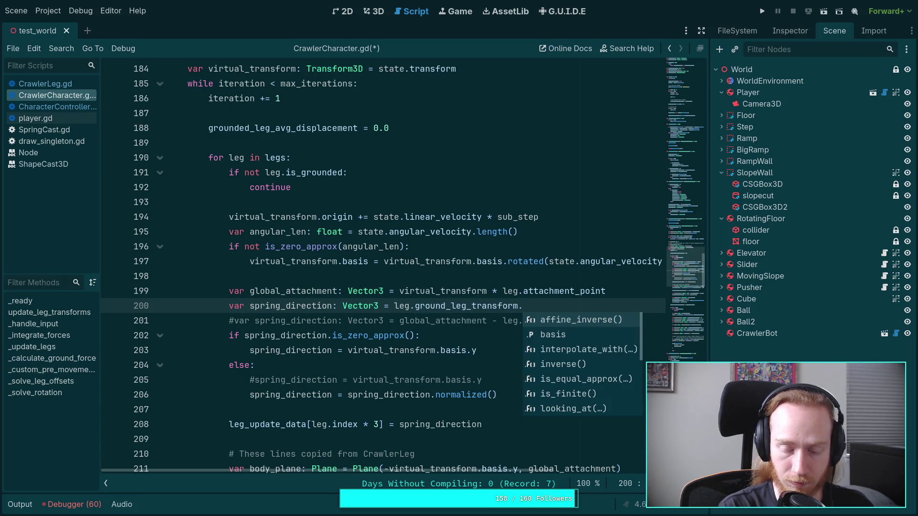
text(b)
key(Return)
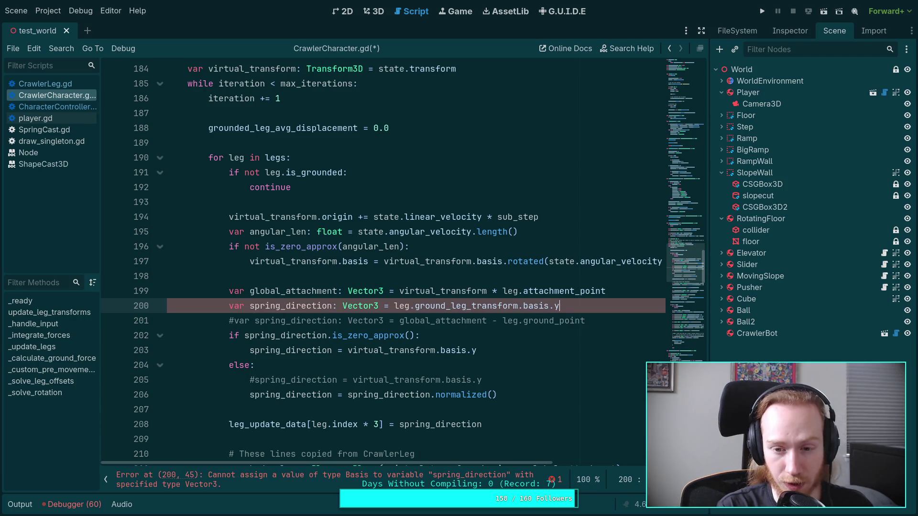
key(ctrl+minus)
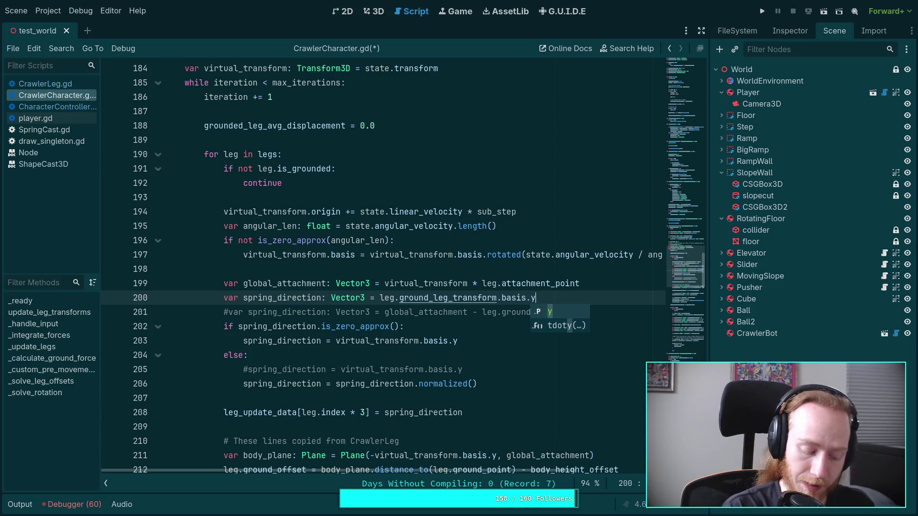
key(BackSpace)
key(BackSpace)
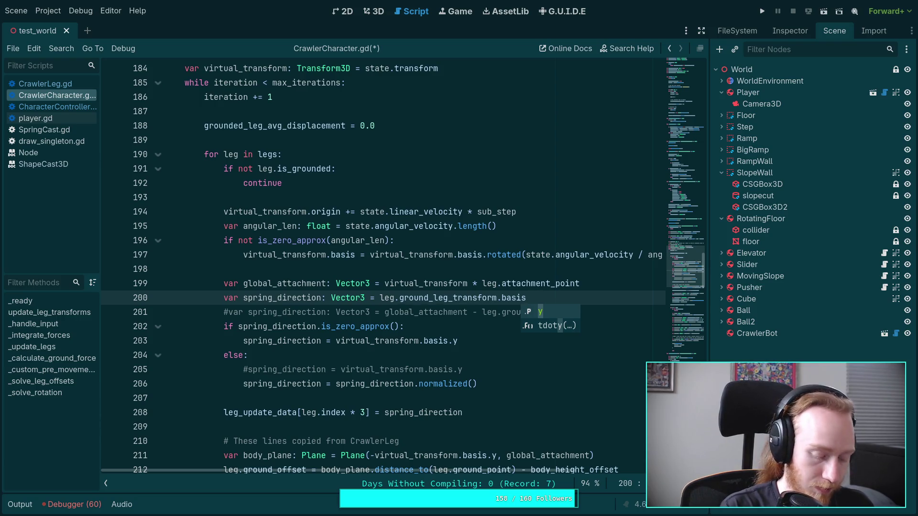
text(.y)
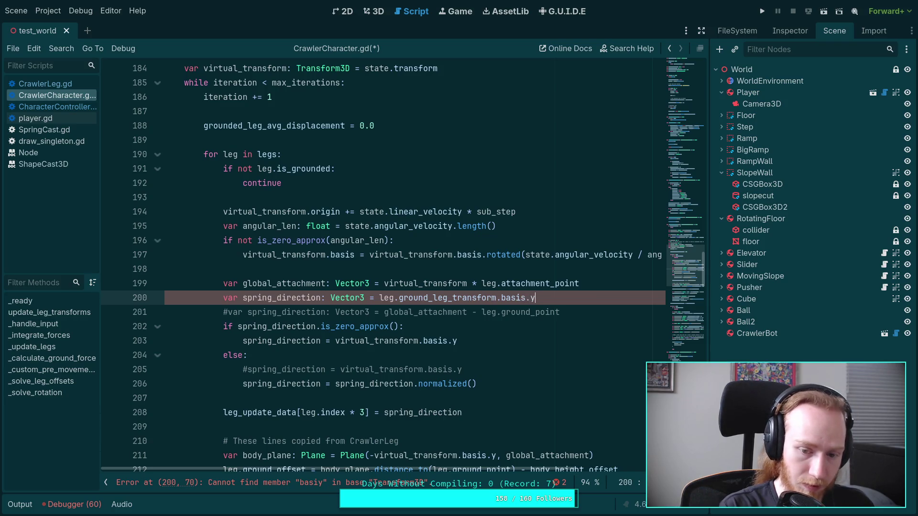
key(ctrl+s)
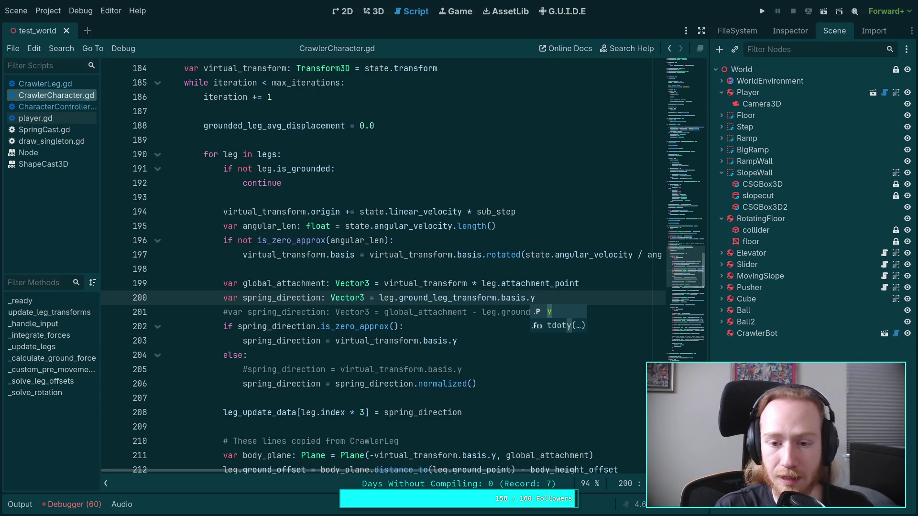
click(374, 11)
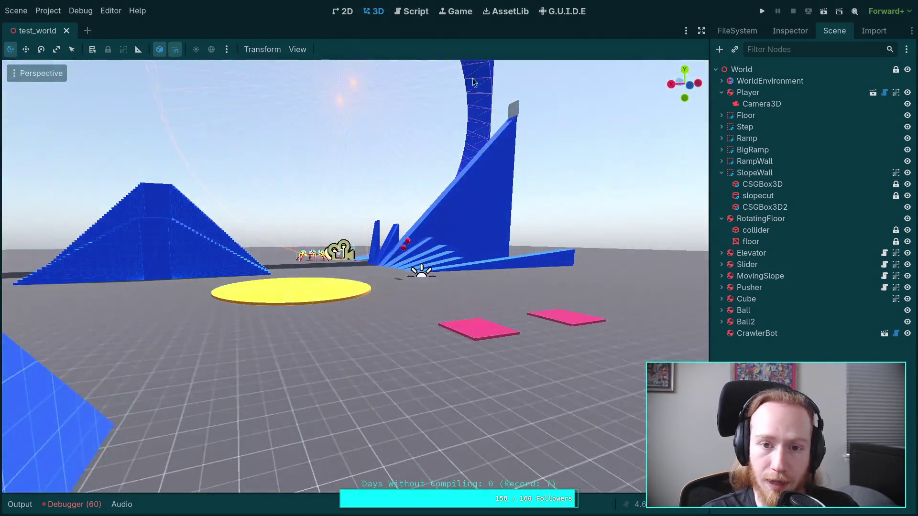
key(w)
scroll(355, 276, up, 2)
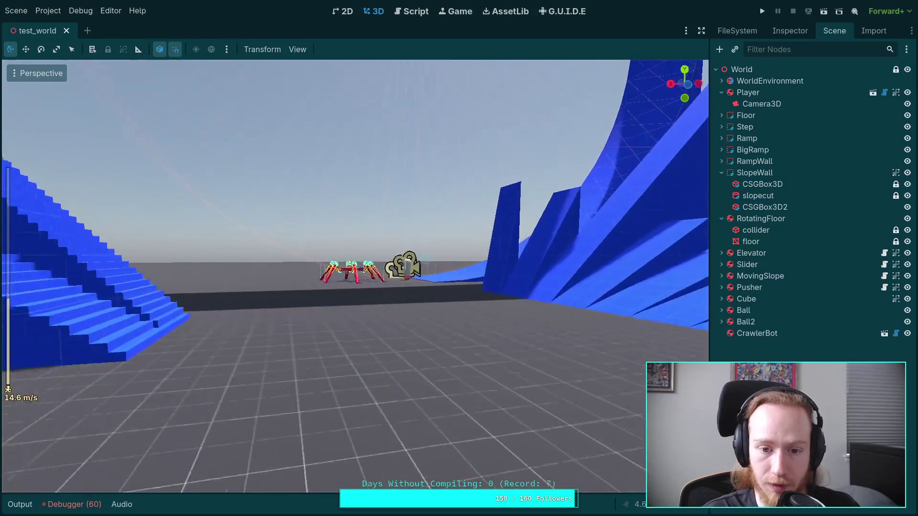
click(297, 49)
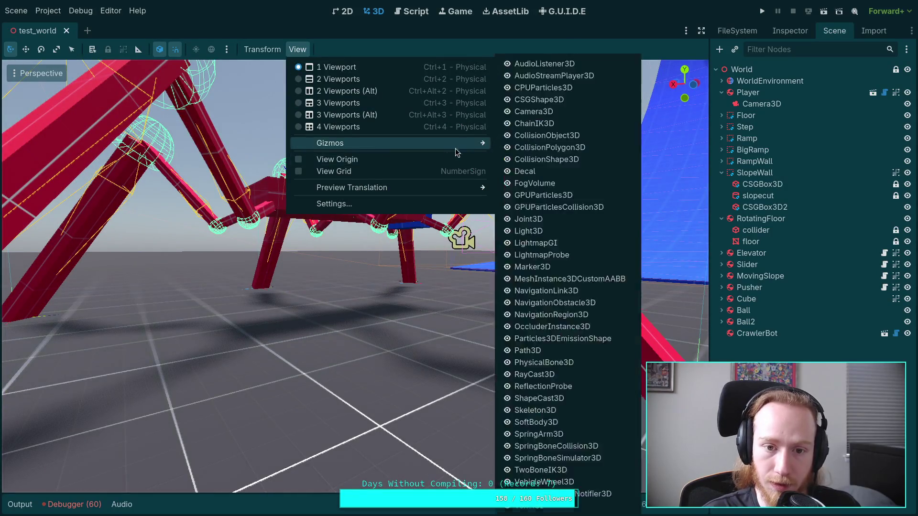
mouse_move(442, 143)
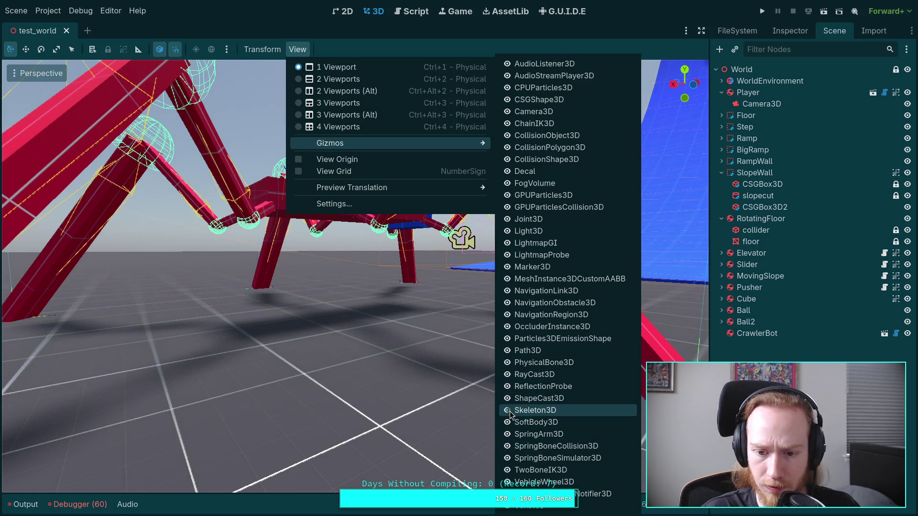
click(235, 124)
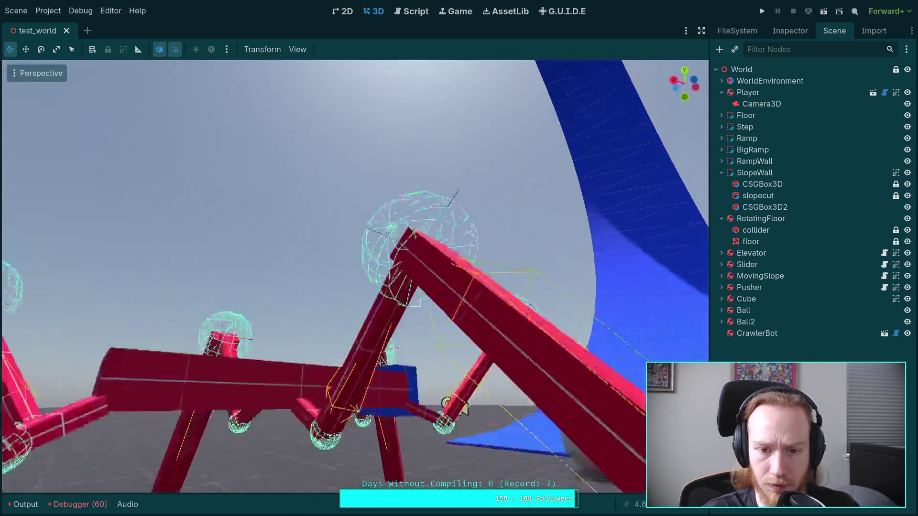
mouse_move(447, 404)
mouse_down()
mouse_move(369, 420)
mouse_move(205, 369)
mouse_move(277, 353)
mouse_move(268, 344)
mouse_move(268, 248)
mouse_move(292, 261)
mouse_move(296, 249)
mouse_move(320, 246)
mouse_move(344, 268)
mouse_move(361, 253)
mouse_up()
scroll(205, 369, up, 1)
scroll(296, 248, down, 3)
click(412, 11)
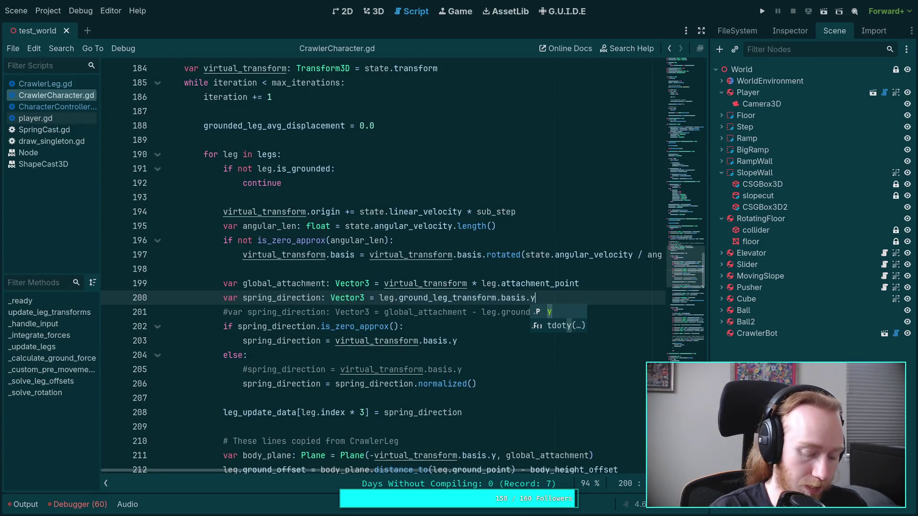
- After a quick test run, change line 200 to -leg.ground_leg_transform.basis.y and save
click(760, 10)
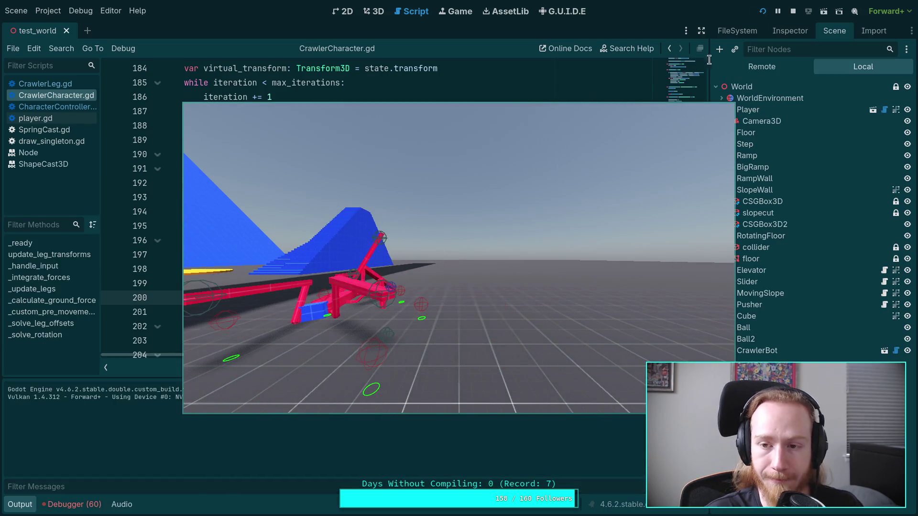
click(792, 11)
click(383, 300)
text(-)
key(ctrl+s)
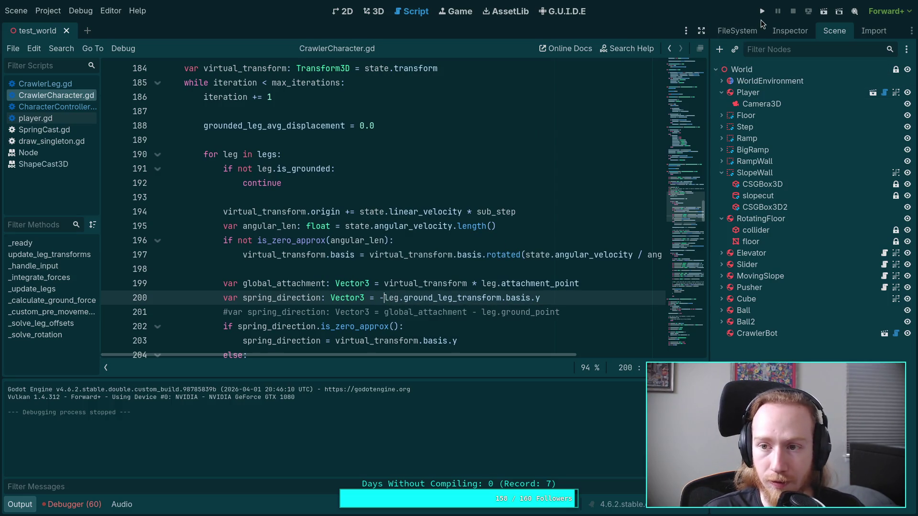
- Test-run the crawler with the negated spring direction, then stop it
click(762, 11)
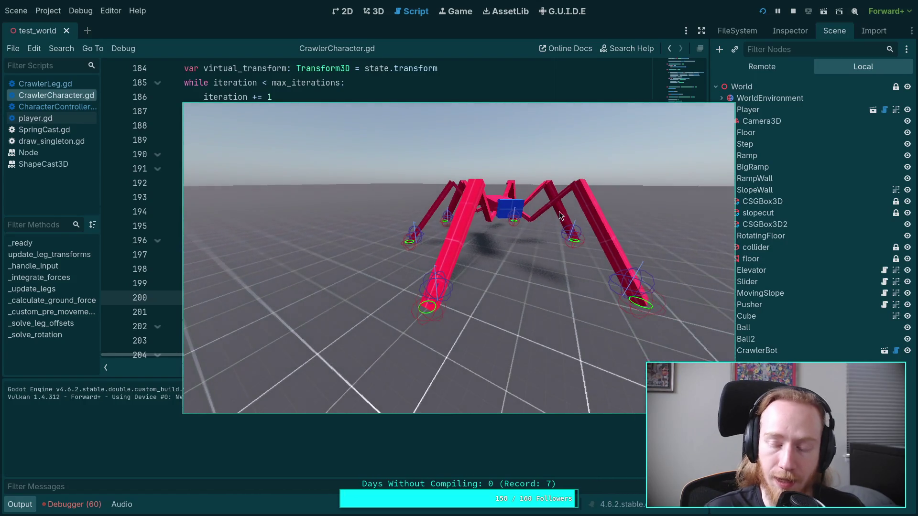
click(792, 11)
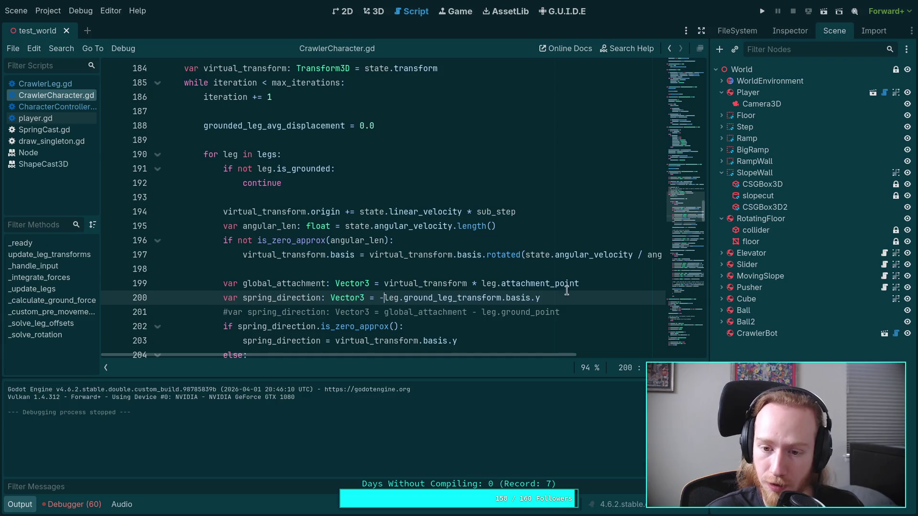
scroll(605, 293, down, 3)
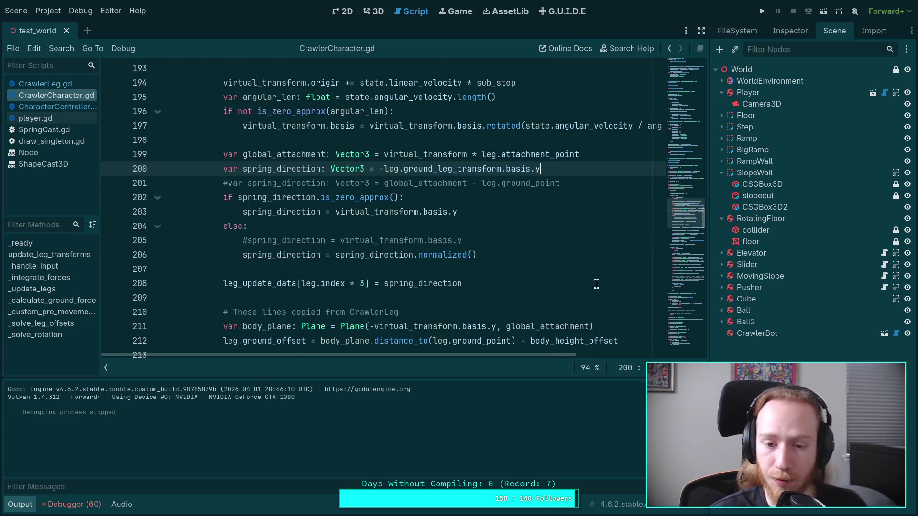
- Run the project with a breakpoint set on the normalized() line 206
click(527, 255)
click(111, 256)
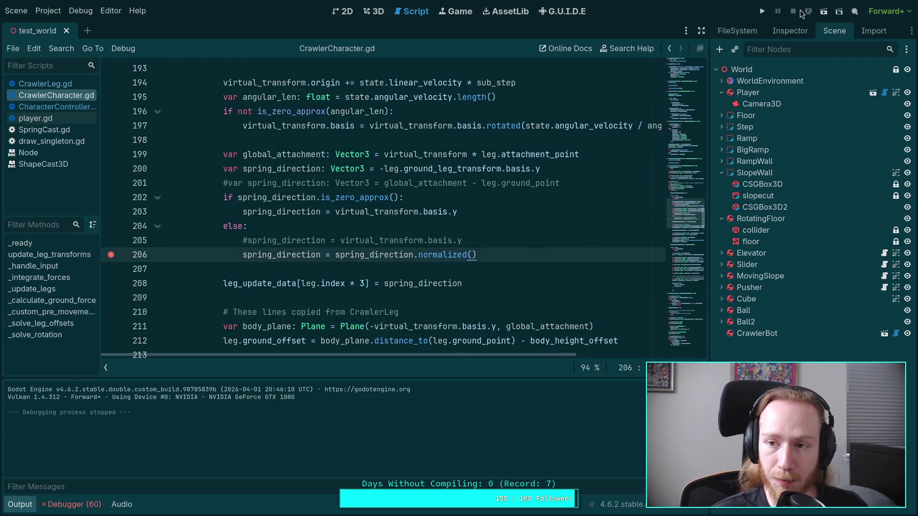
click(111, 255)
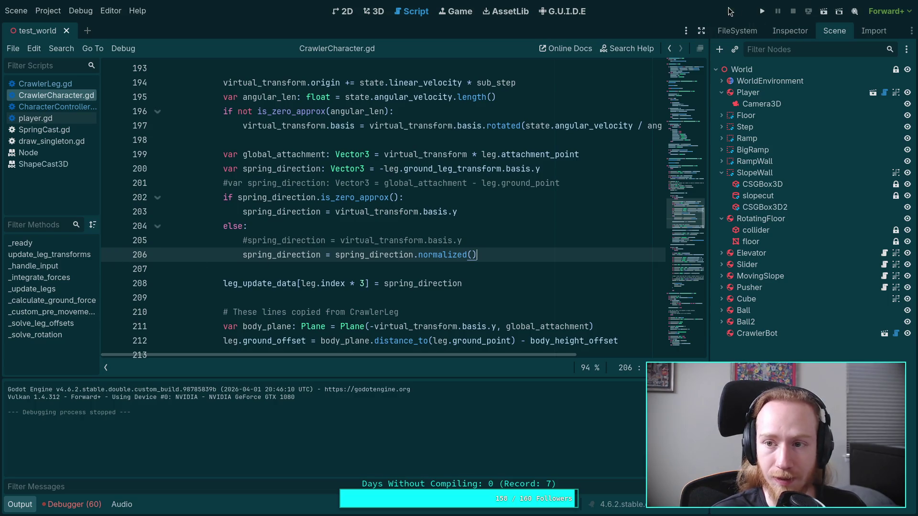
click(763, 11)
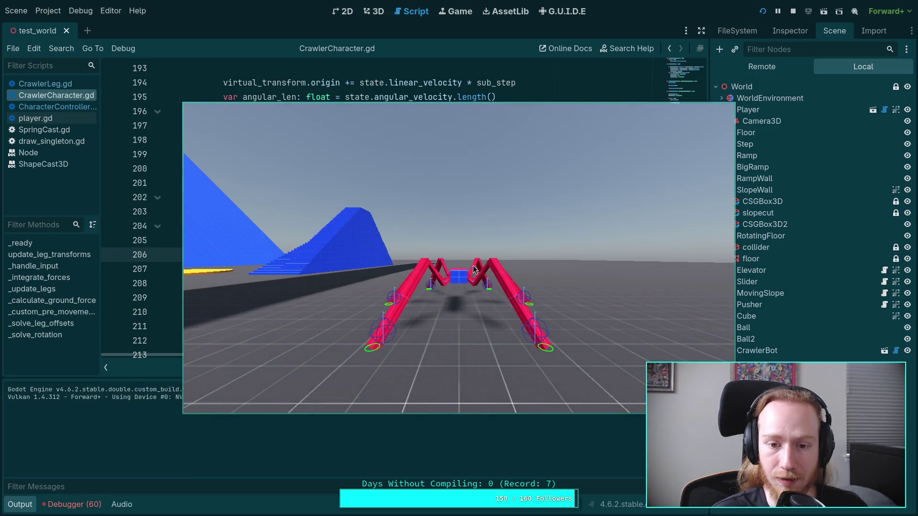
key(Escape)
click(111, 255)
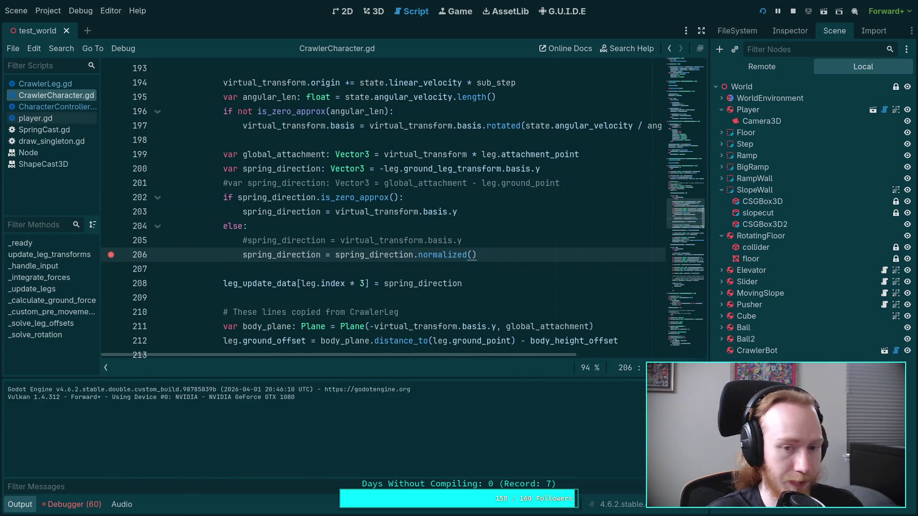
- Read spring_direction as (0.507, 0.779, -0.368) in the Debugger's Stack Variables
scroll(326, 408, down, 5)
scroll(325, 409, up, 3)
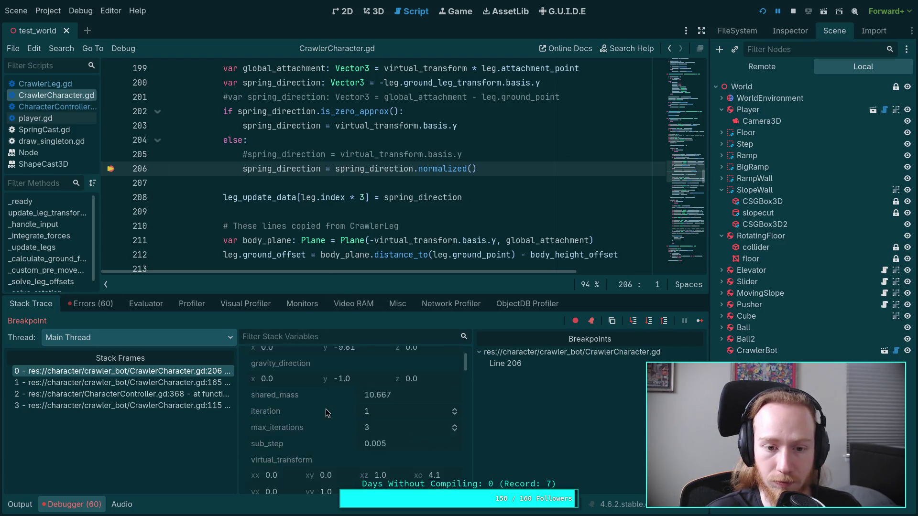
scroll(326, 409, down, 6)
scroll(326, 409, up, 4)
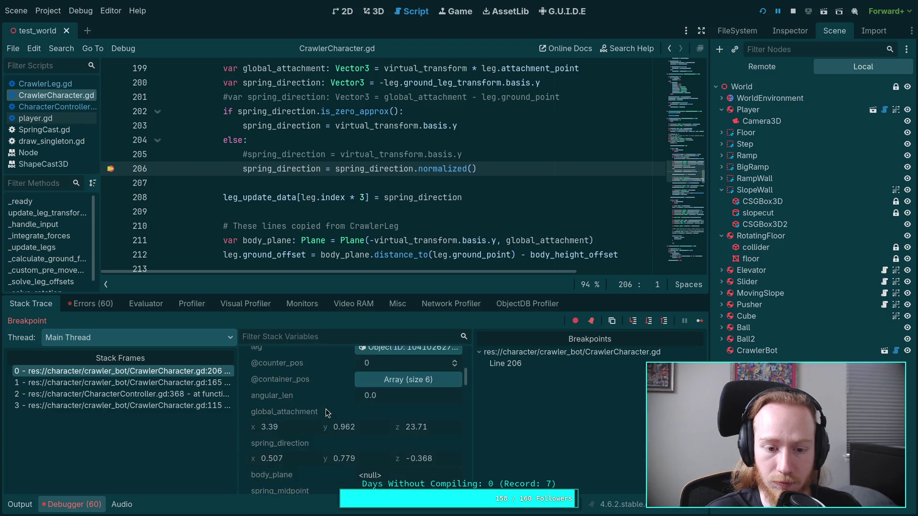
scroll(326, 409, down, 5)
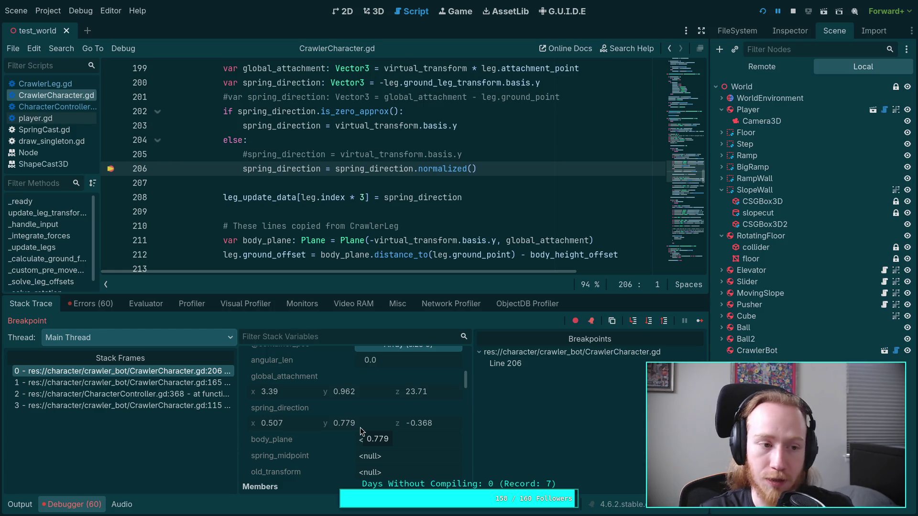
- Bring the game window forward and move it lower to uncover the script
key(F12)
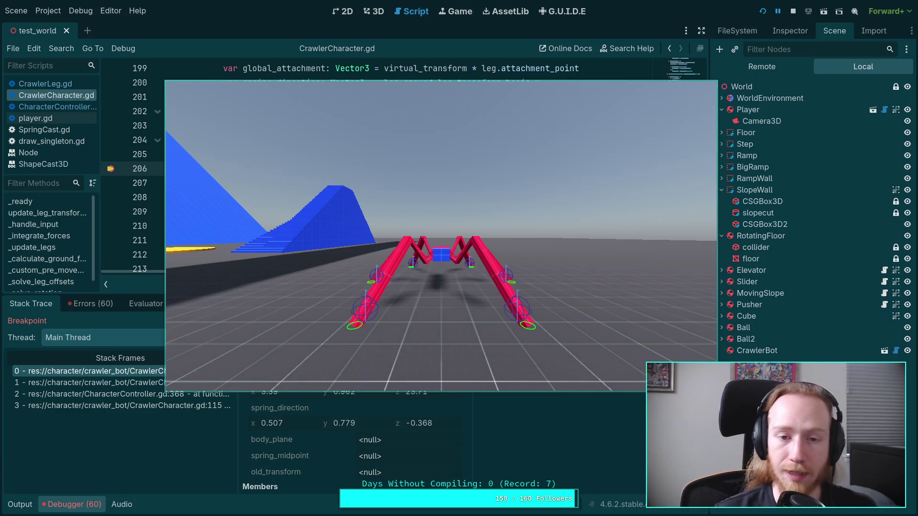
mouse_move(579, 196)
mouse_down()
mouse_move(449, 228)
mouse_move(545, 326)
mouse_up()
key(super+v)
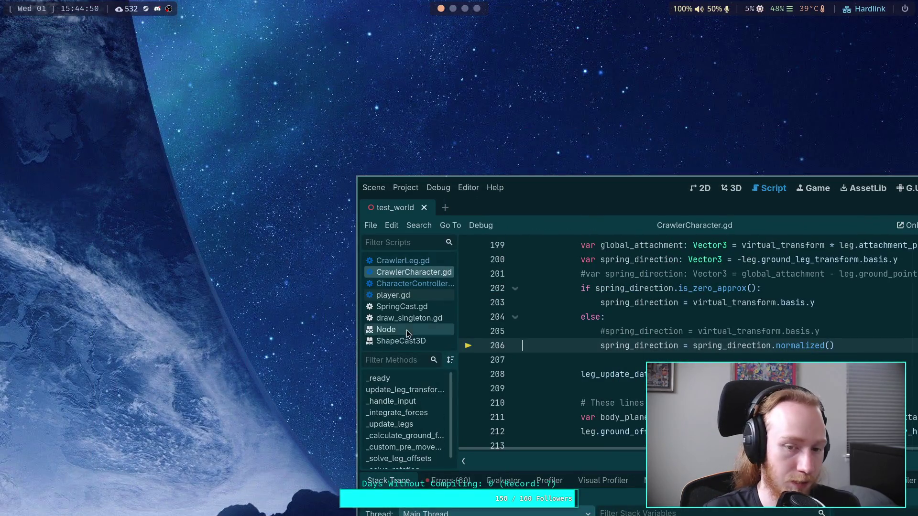
- Re-tile the editor full-screen and continue execution from the breakpoint
key(super+v)
click(701, 321)
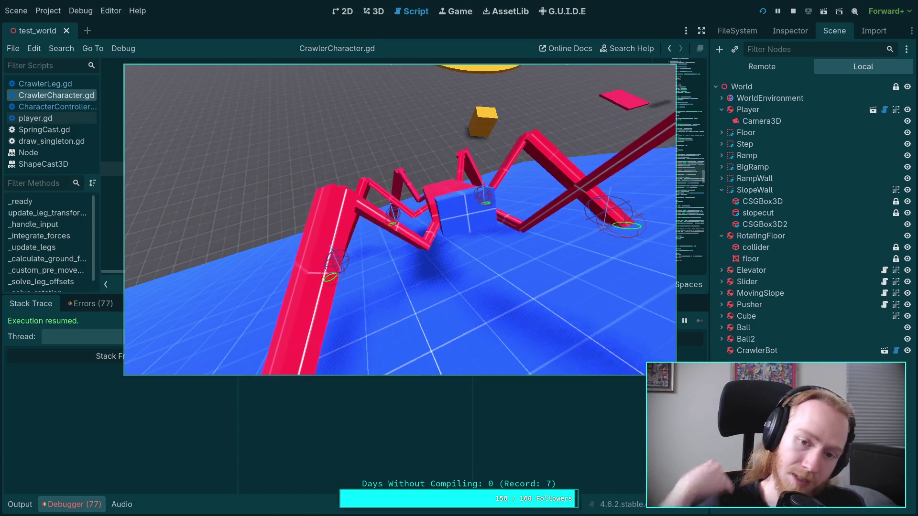
- Stop the game and relaunch the test world to watch the crawler's legs
click(793, 11)
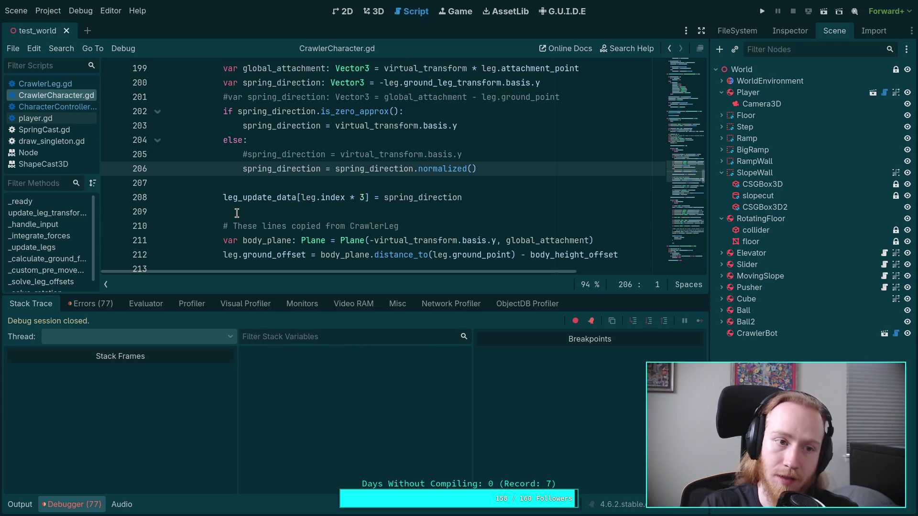
click(764, 12)
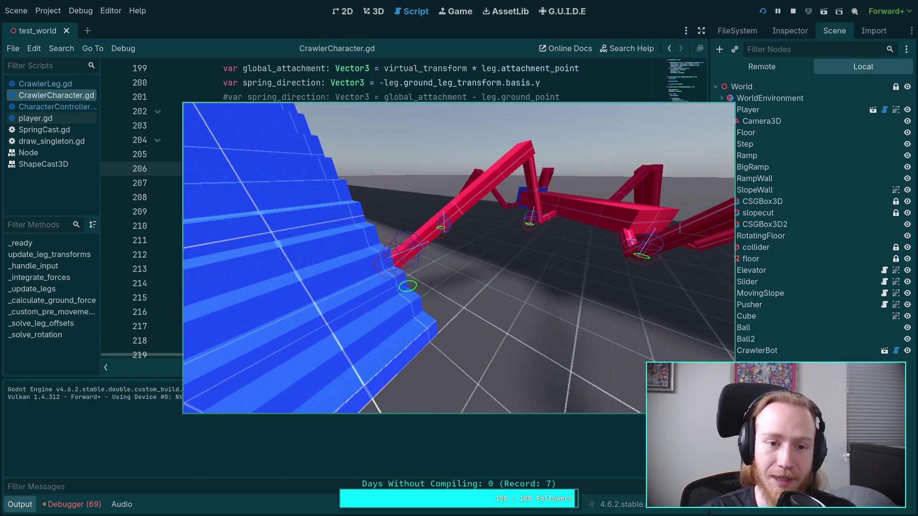
- Comment out normalize line 206, restore virtual_transform.basis.y on line 205, and rerun the game
click(795, 11)
scroll(364, 269, up, 2)
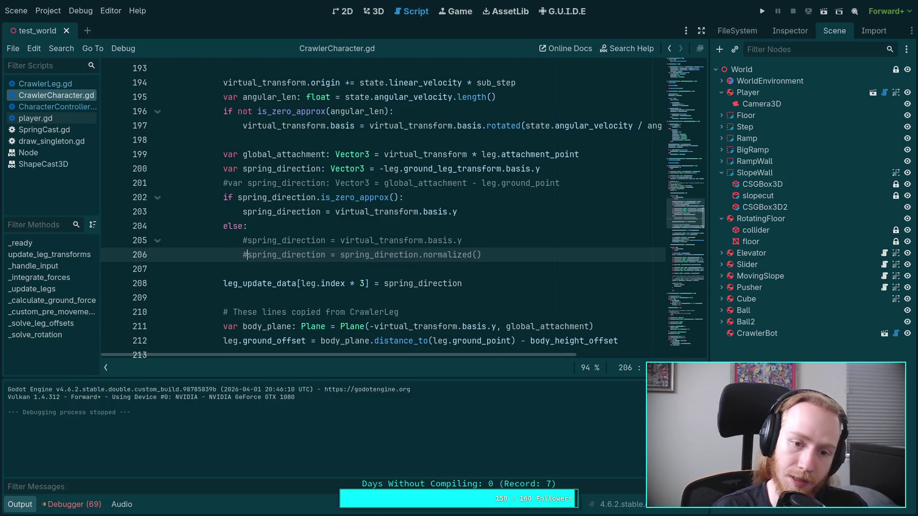
key(Up)
key(BackSpace)
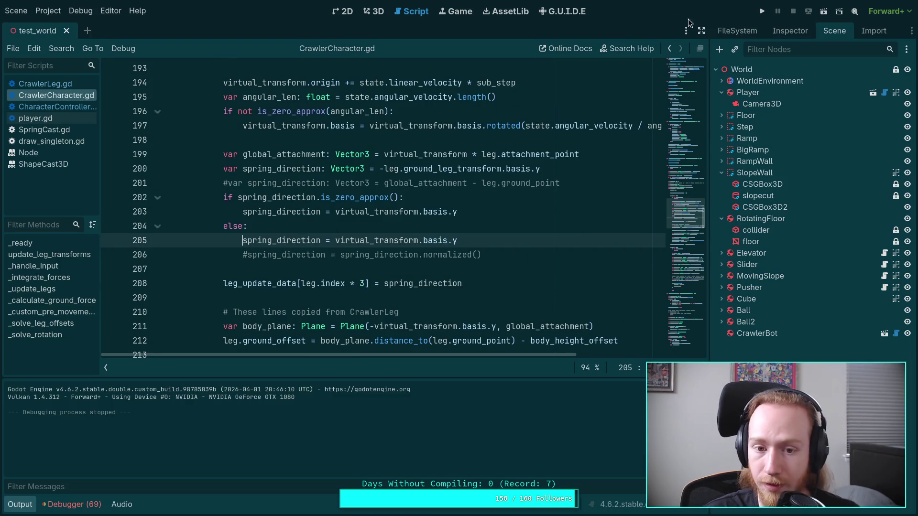
click(762, 12)
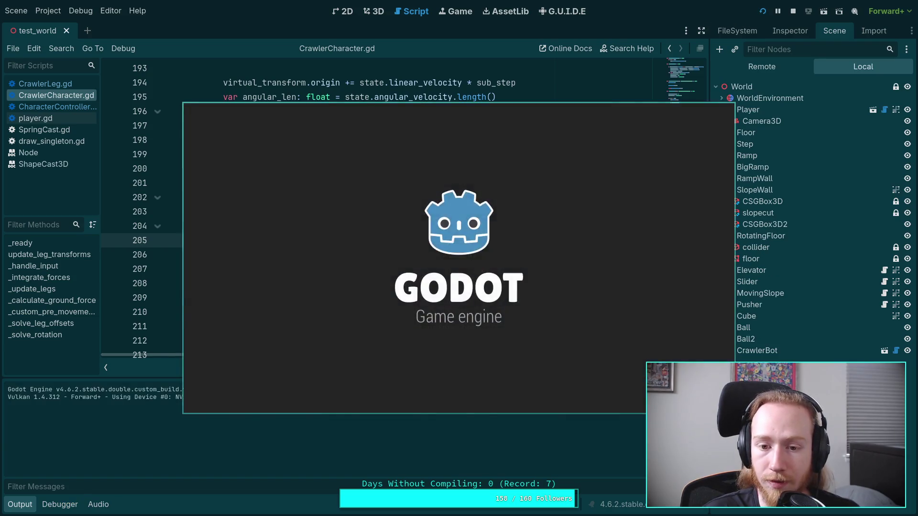
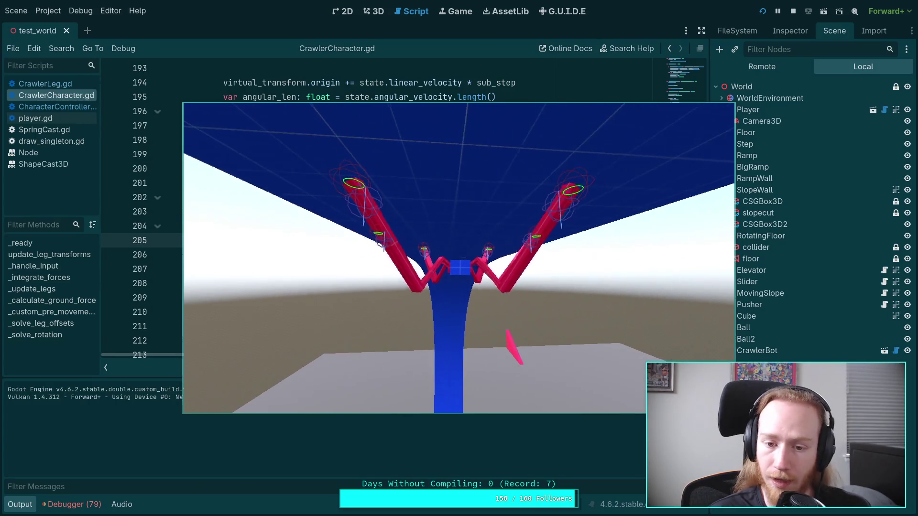
- Stop the game, hide the output panel and select the anti_gravity lines 248–249
key(Escape)
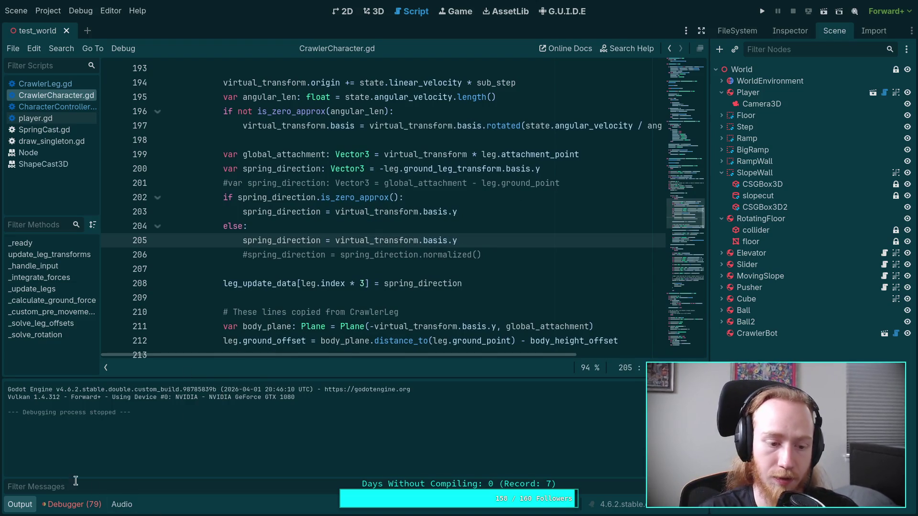
click(23, 511)
scroll(342, 385, down, 2)
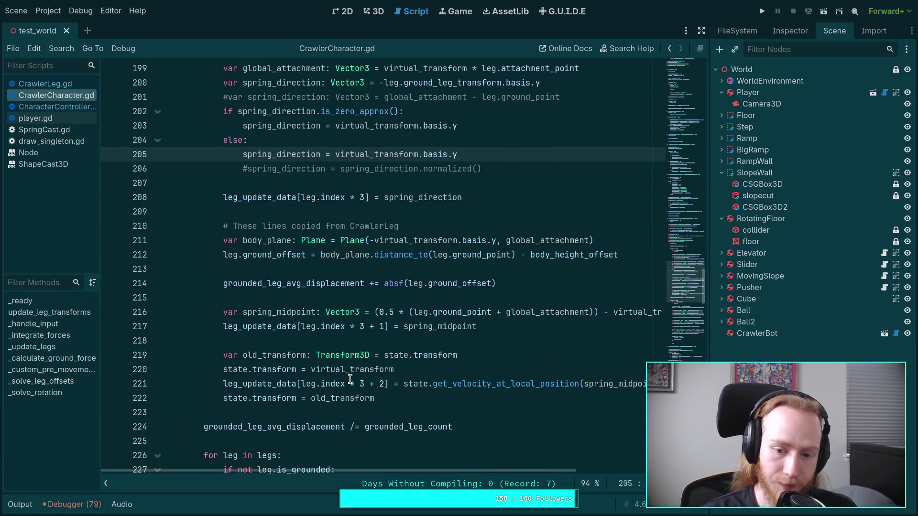
scroll(393, 361, down, 10)
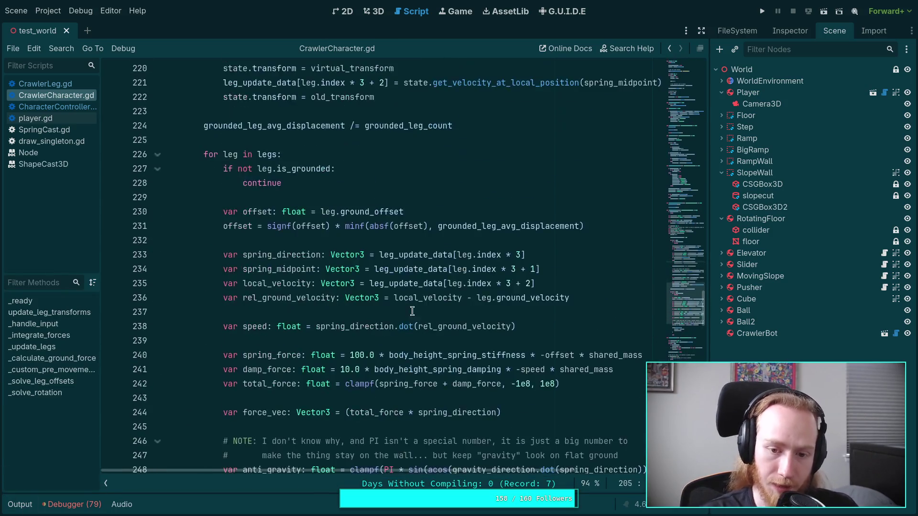
scroll(430, 321, up, 2)
drag(217, 390, 602, 410)
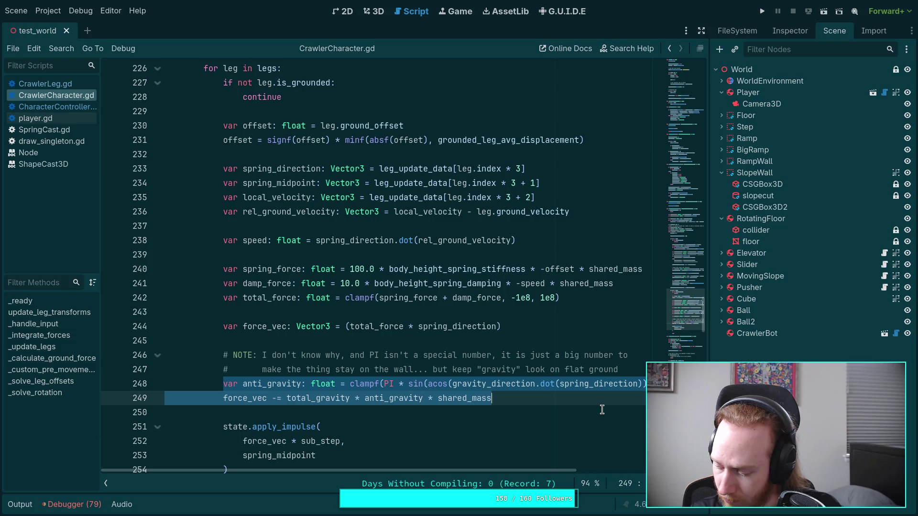
scroll(601, 409, down, 1)
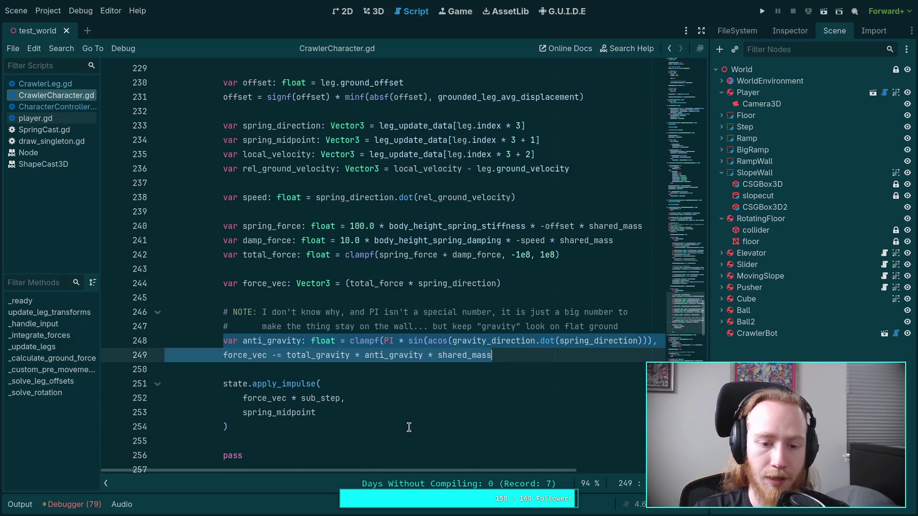
- Delete the anti_gravity multiplier, the anti_gravity variable line and its NOTE comment
scroll(537, 471, right, 1)
scroll(537, 471, left, 1)
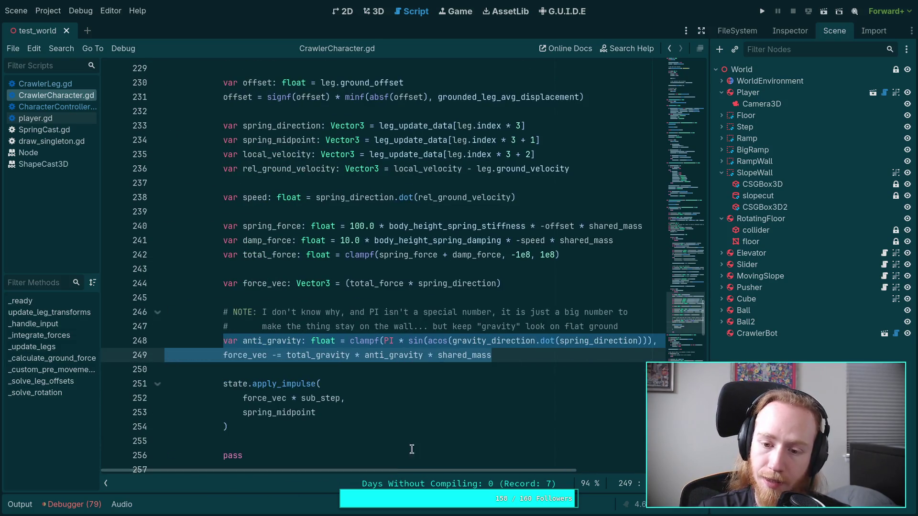
click(414, 388)
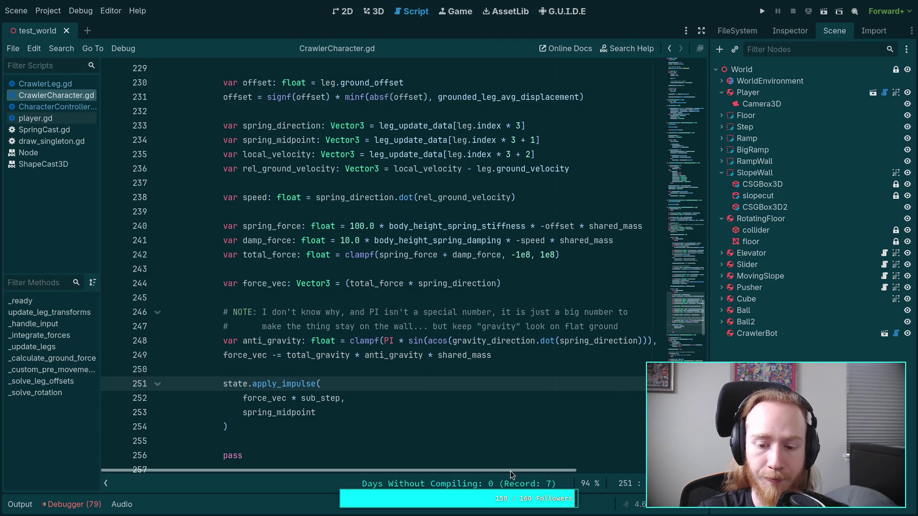
drag(509, 471, 518, 471)
double_click(394, 356)
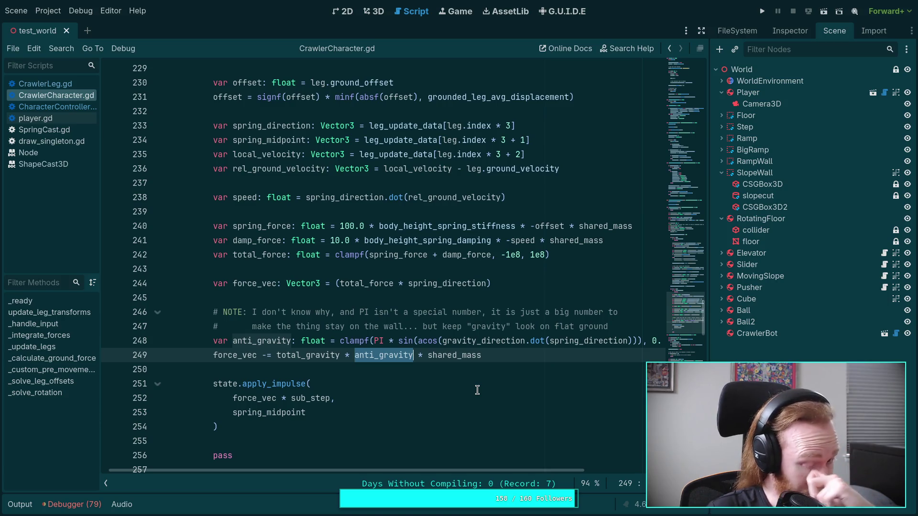
key(BackSpace)
key(BackSpace)
key(BackSpace)
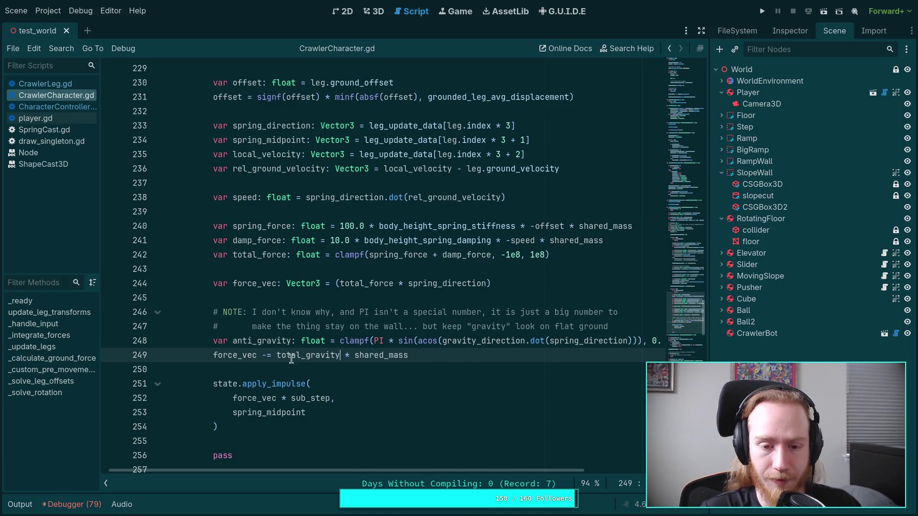
drag(213, 353, 213, 312)
key(BackSpace)
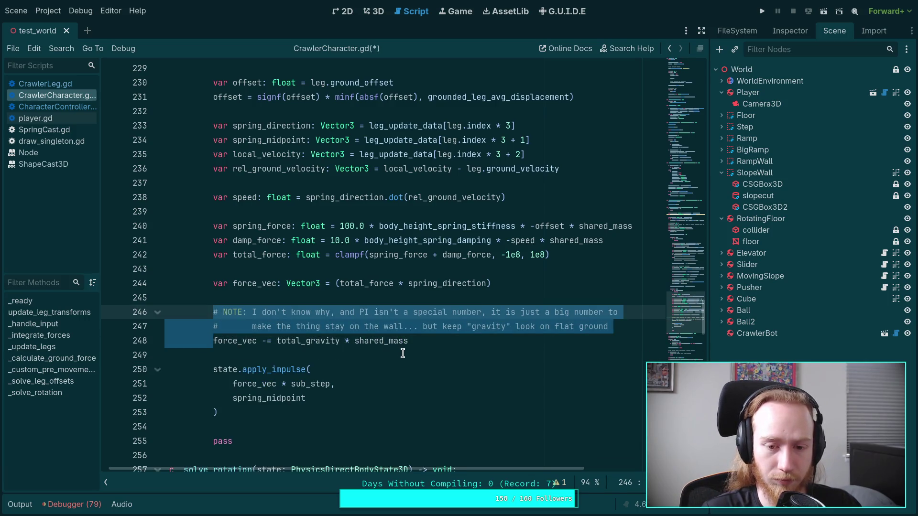
key(BackSpace)
- Append '- (total_gravity * shared_mass)' to force_vec, drop the old subtraction line, save and run
click(364, 299)
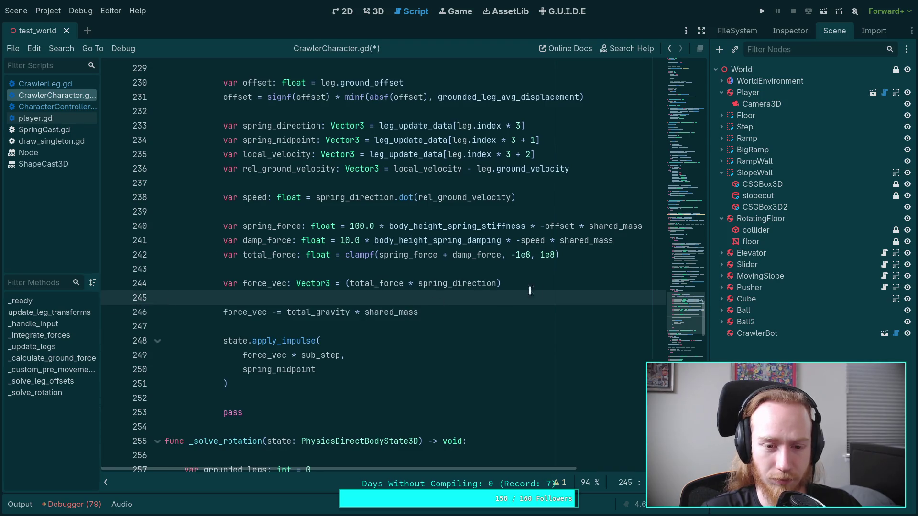
click(560, 284)
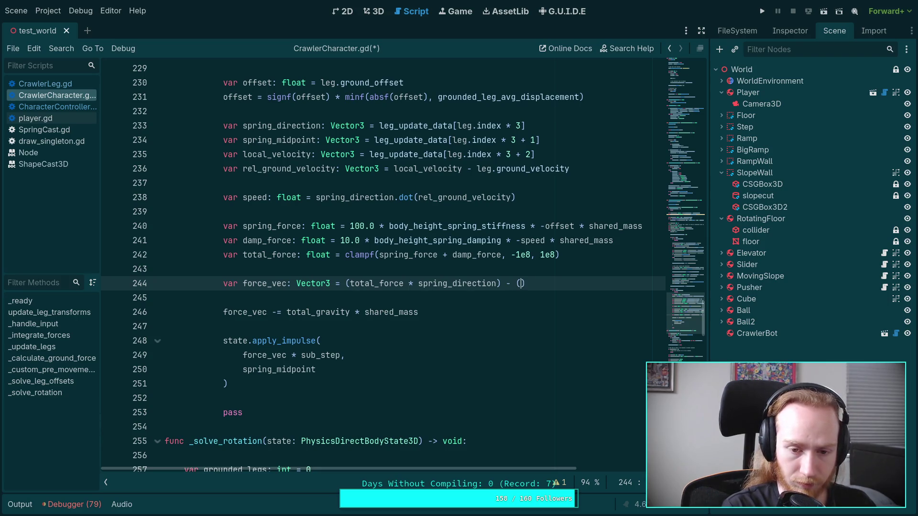
text(total_gr)
key(Return)
text(shar)
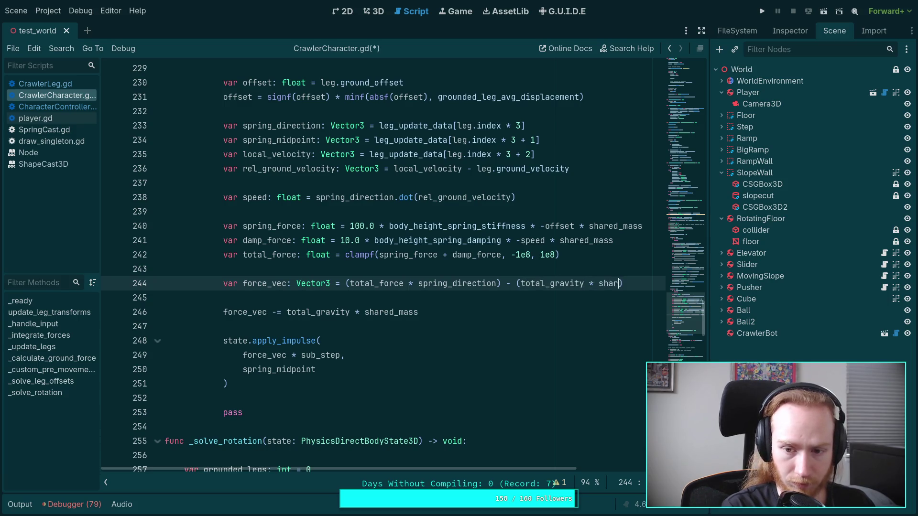
key(Return)
triple_click(424, 312)
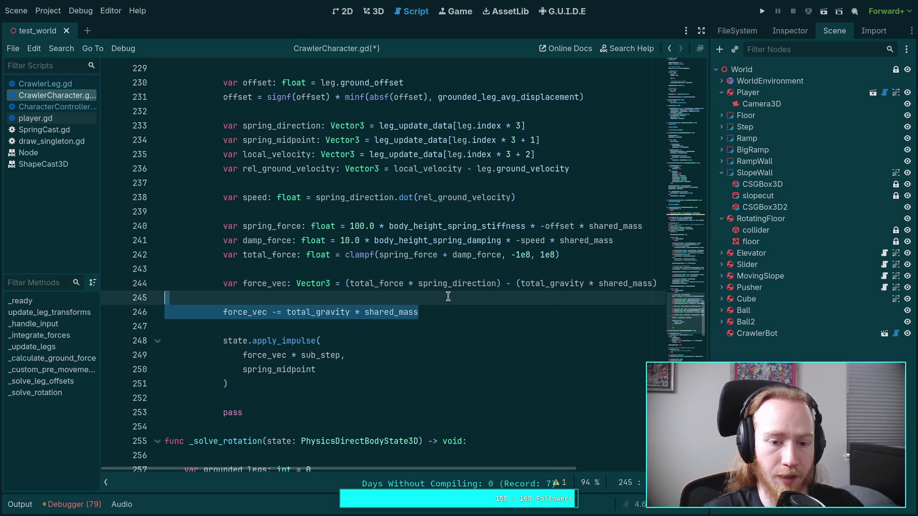
key(BackSpace)
key(BackSpace)
key(ctrl+s)
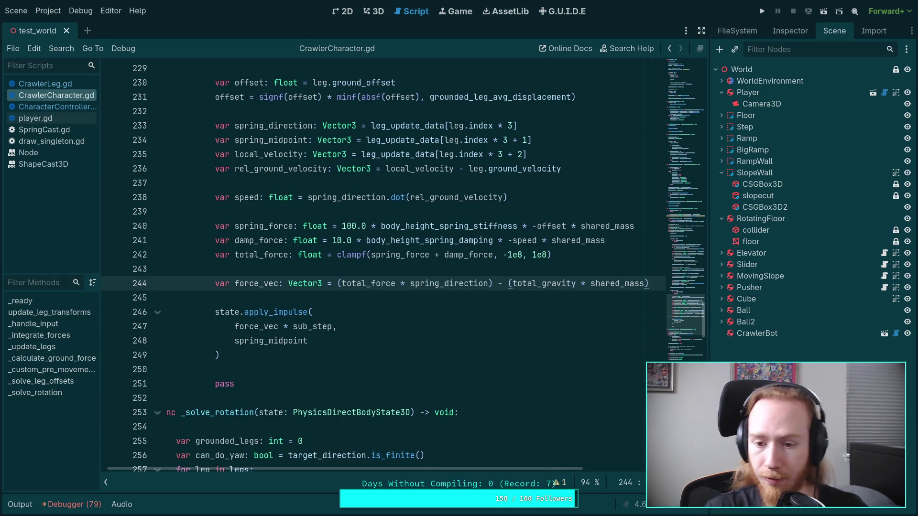
key(F5)
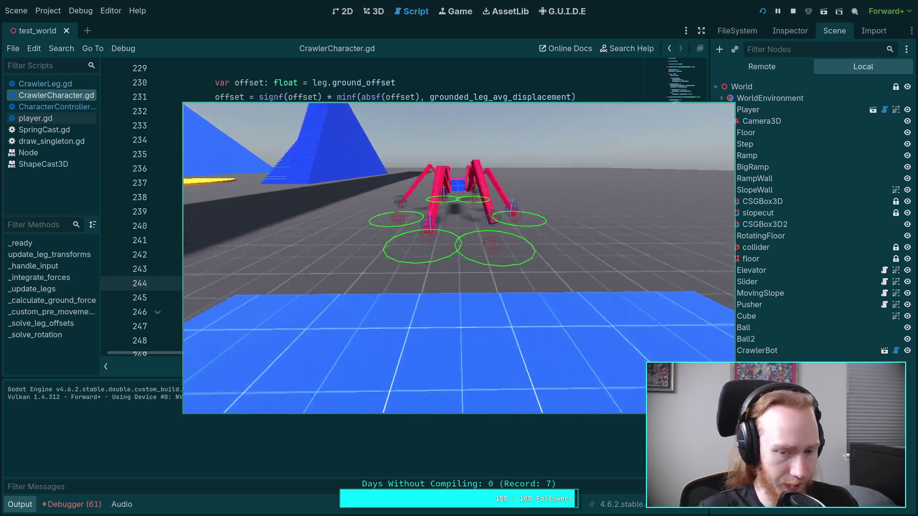
- Walk the crawler across the floor and up the blue wall, then stop the game
key(w)
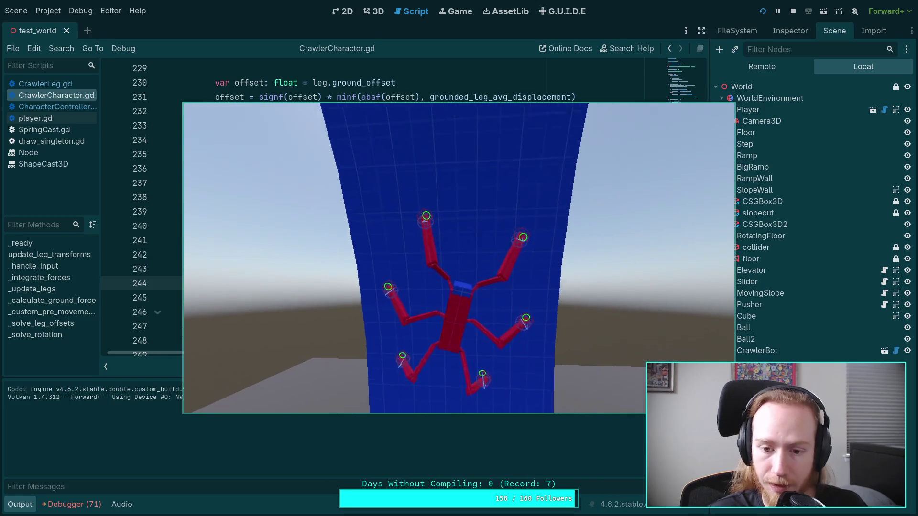
click(794, 11)
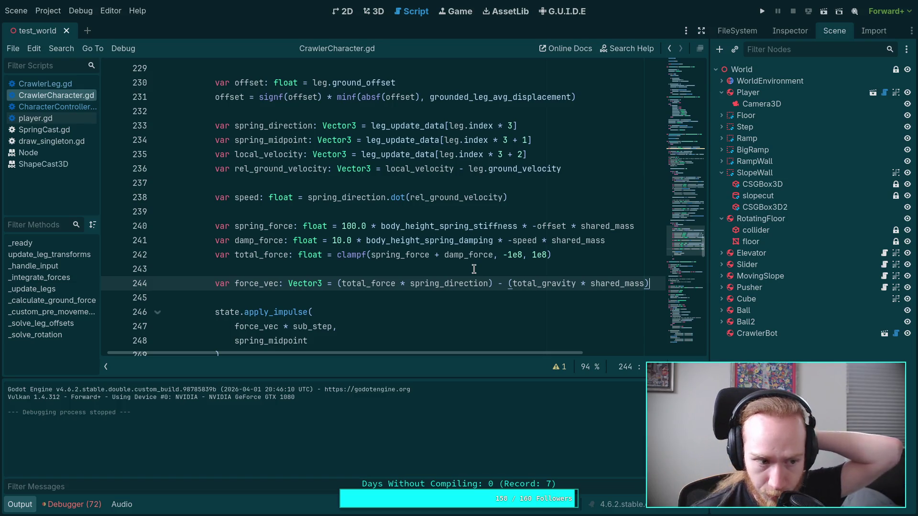
- Delete the unused gravity_direction variable on line 174
click(31, 505)
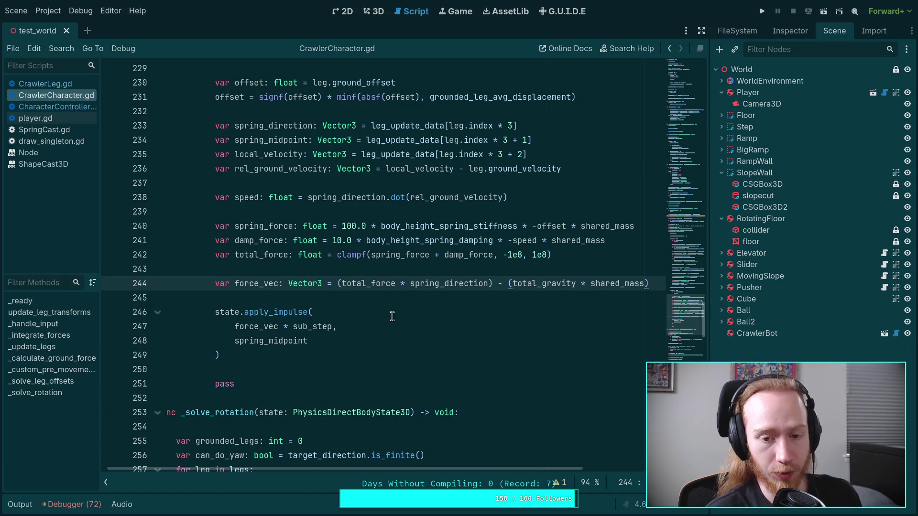
scroll(392, 317, up, 15)
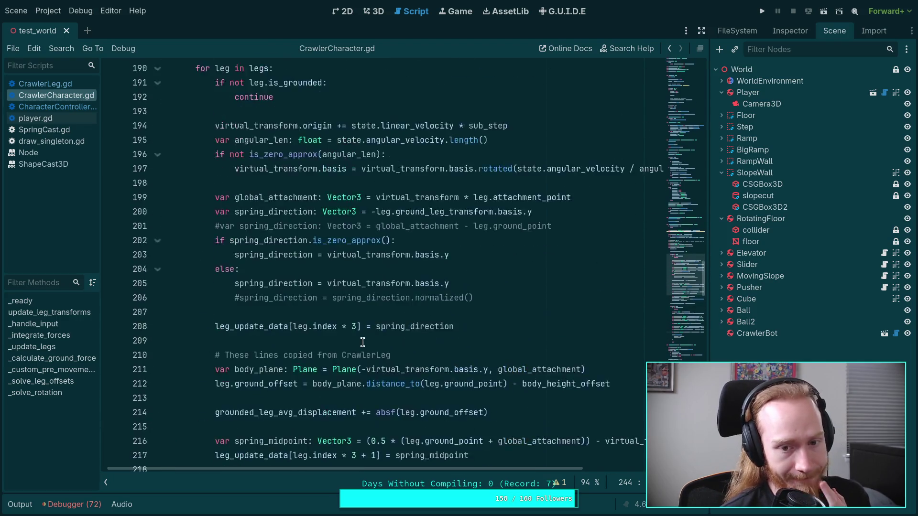
scroll(363, 337, up, 4)
scroll(228, 432, up, 5)
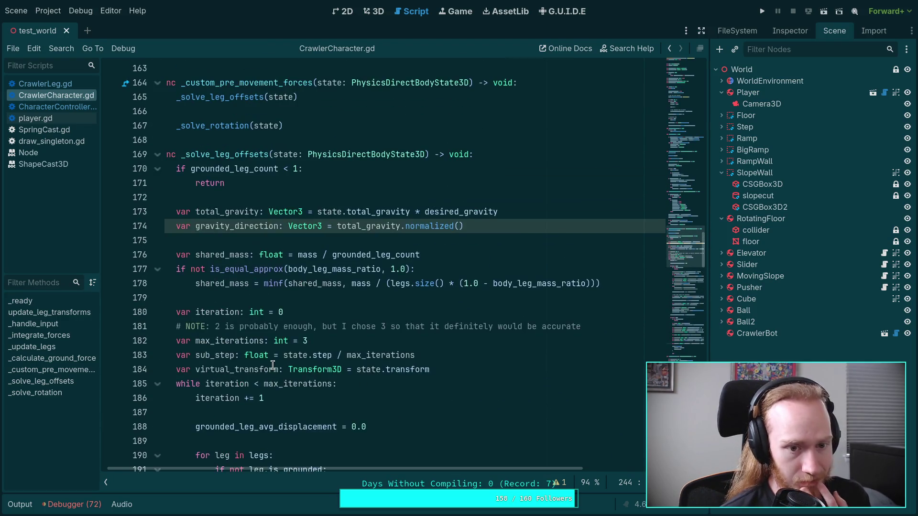
click(214, 310)
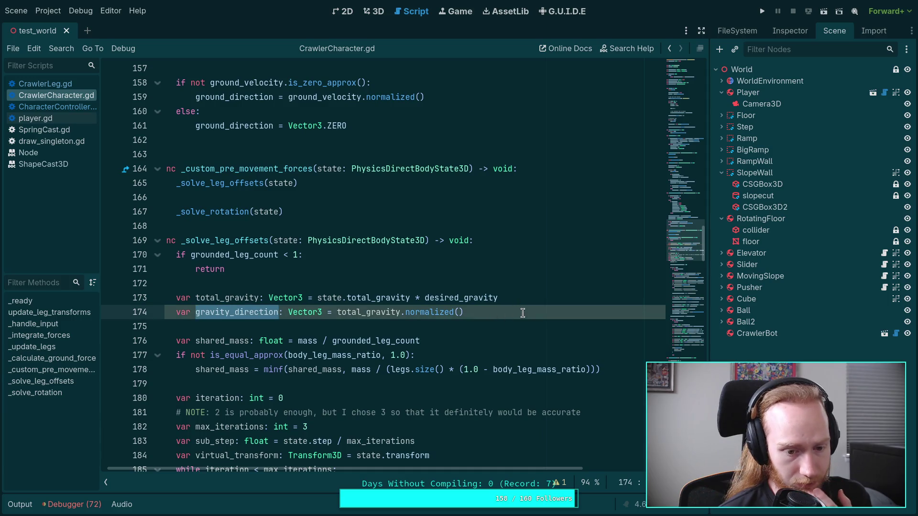
drag(523, 313, 545, 301)
key(BackSpace)
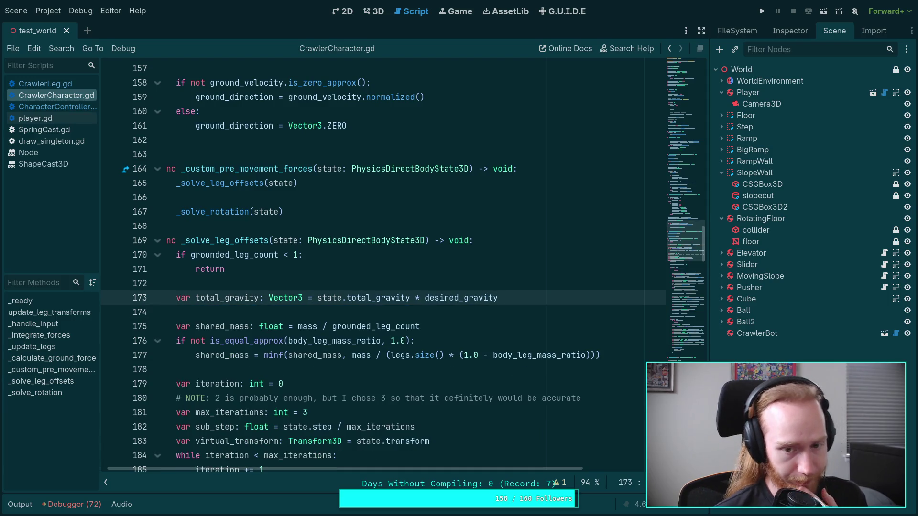
- Clear the error list in the debugger panel and close it
scroll(499, 307, down, 16)
scroll(412, 299, down, 10)
click(95, 504)
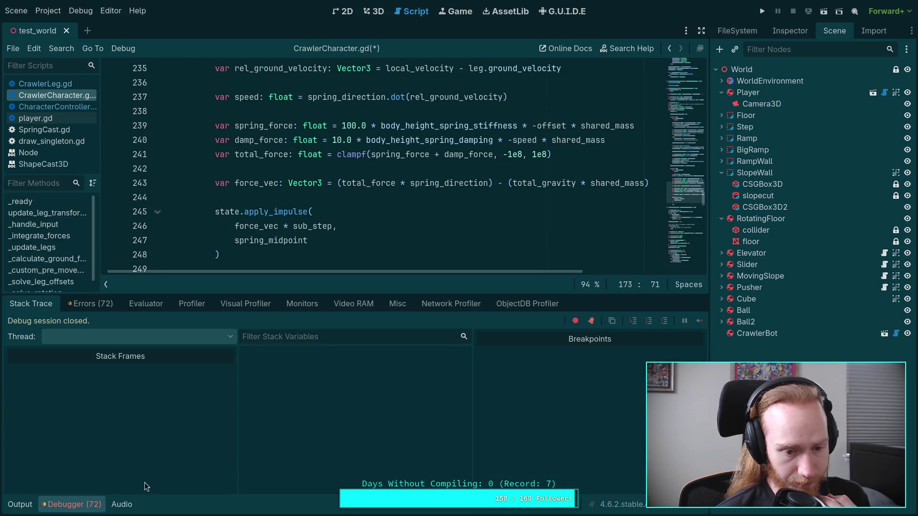
click(97, 303)
scroll(368, 433, down, 10)
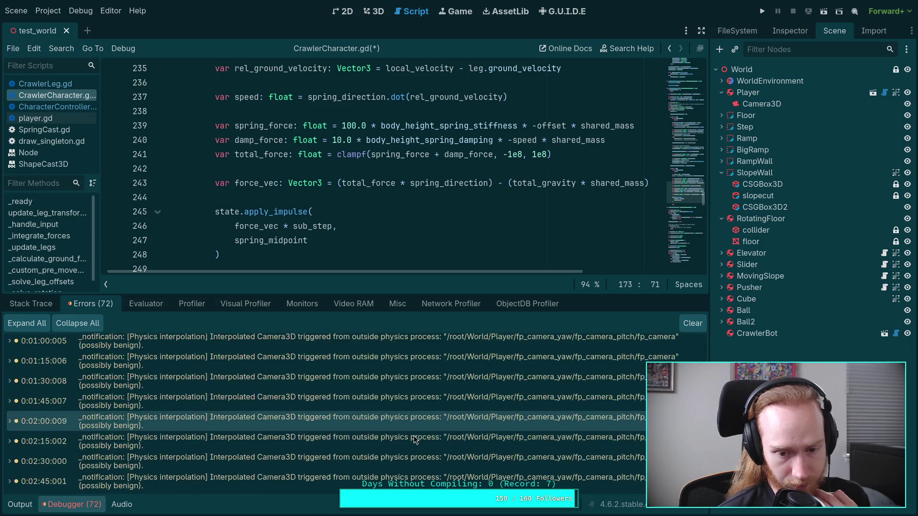
click(702, 325)
click(72, 504)
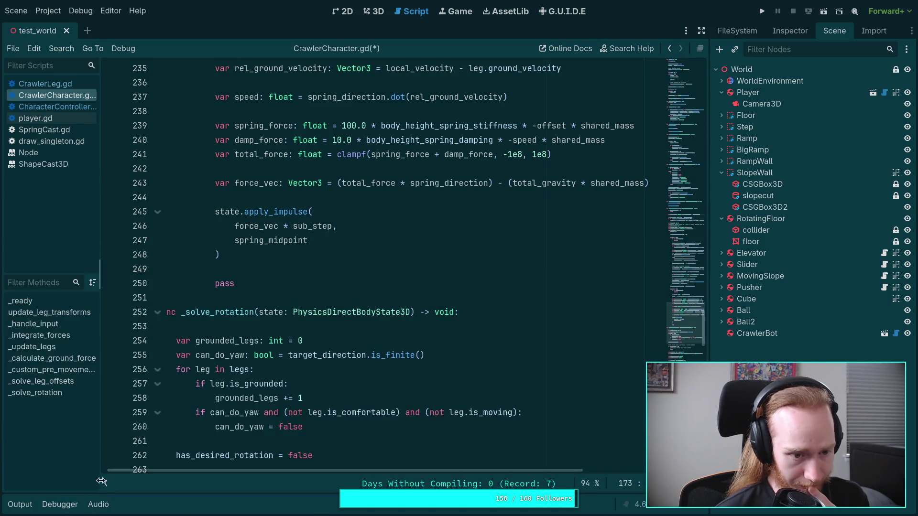
- Save CrawlerCharacter.gd and run the game
click(258, 334)
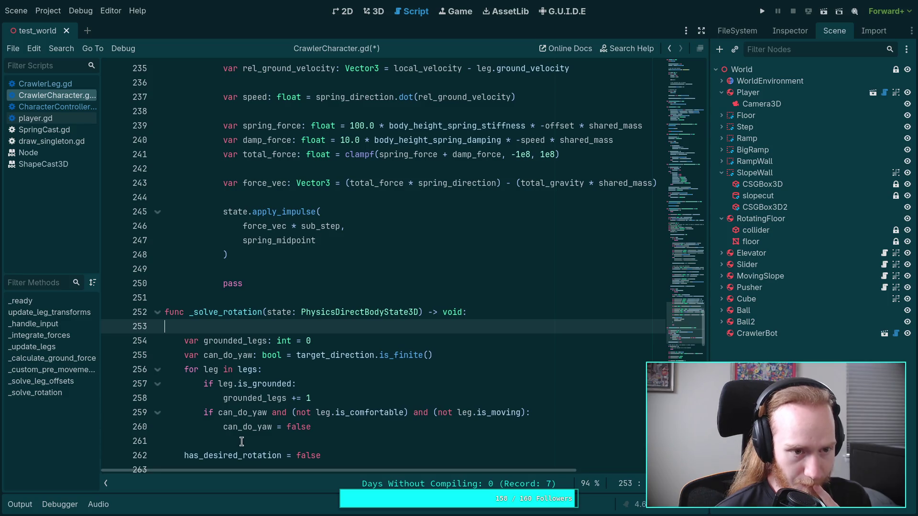
scroll(295, 376, down, 18)
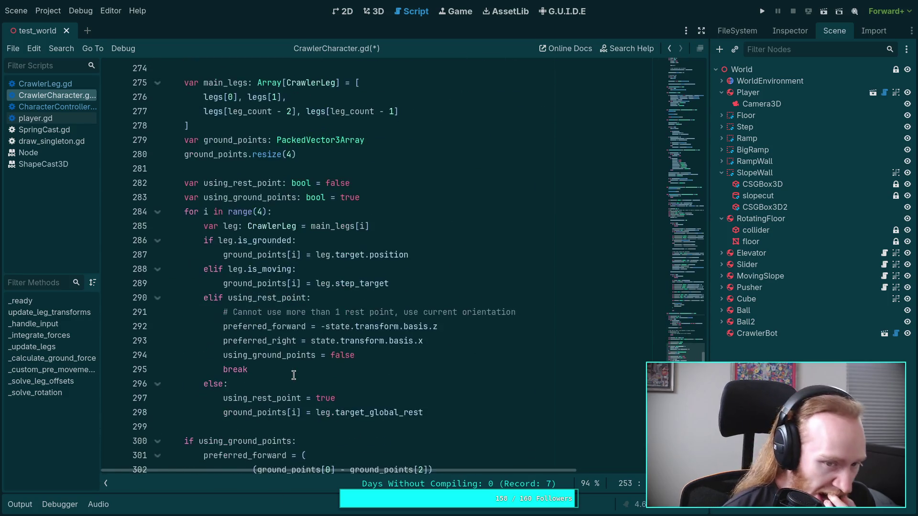
scroll(293, 375, down, 10)
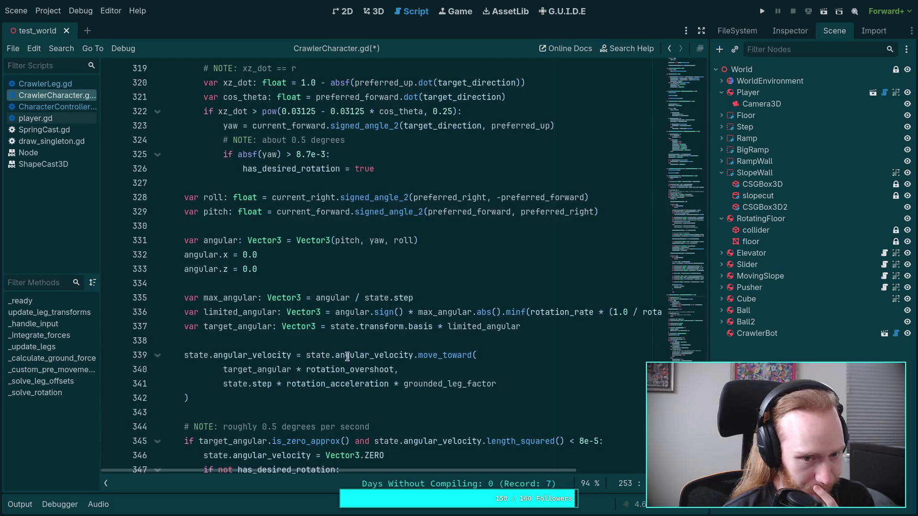
click(764, 13)
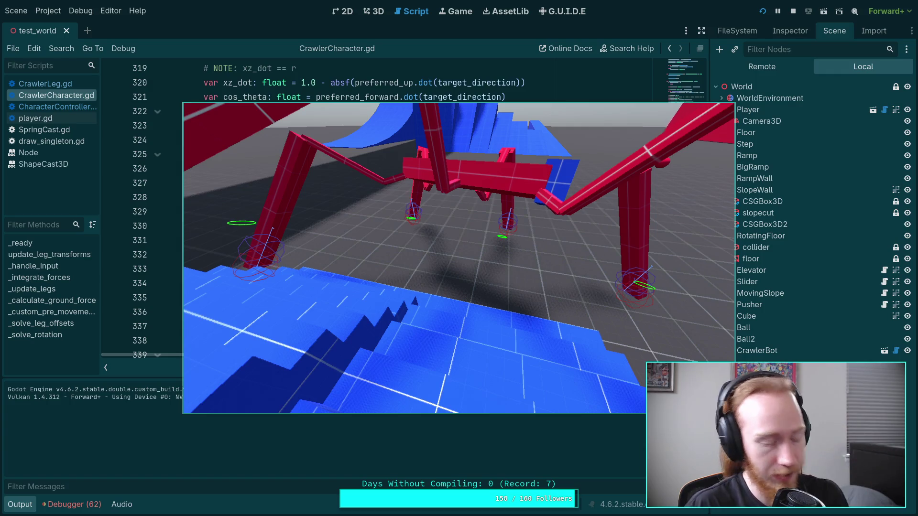
- Walk the crawler around the test level with WASD, then stop the game
key(w)
scroll(459, 259, down, 5)
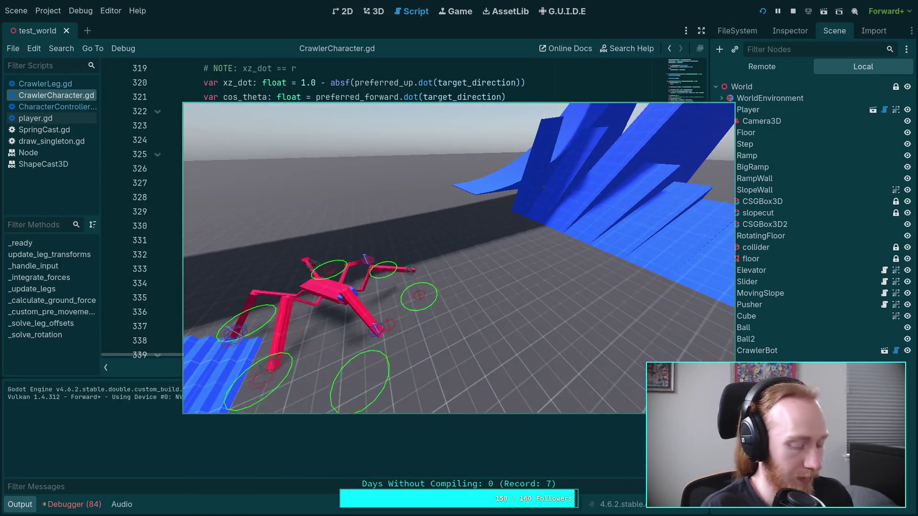
key(super+1)
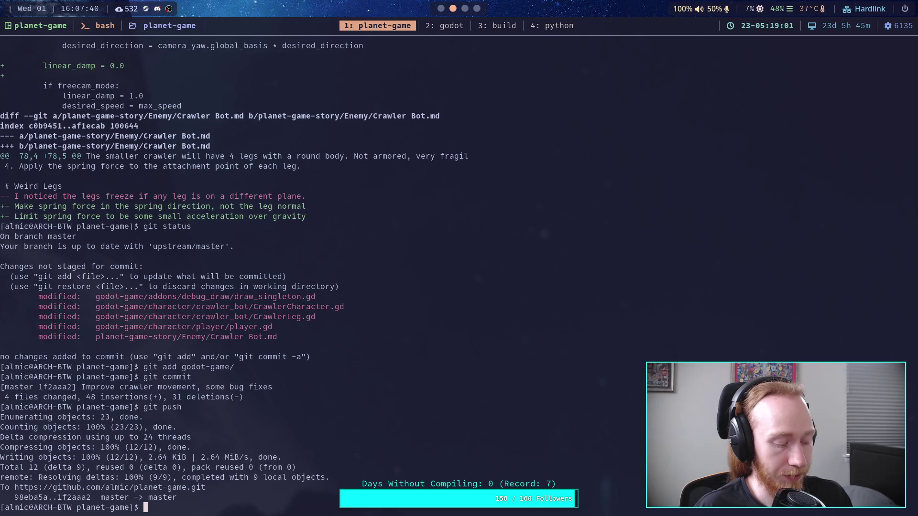
key(super+2)
click(793, 11)
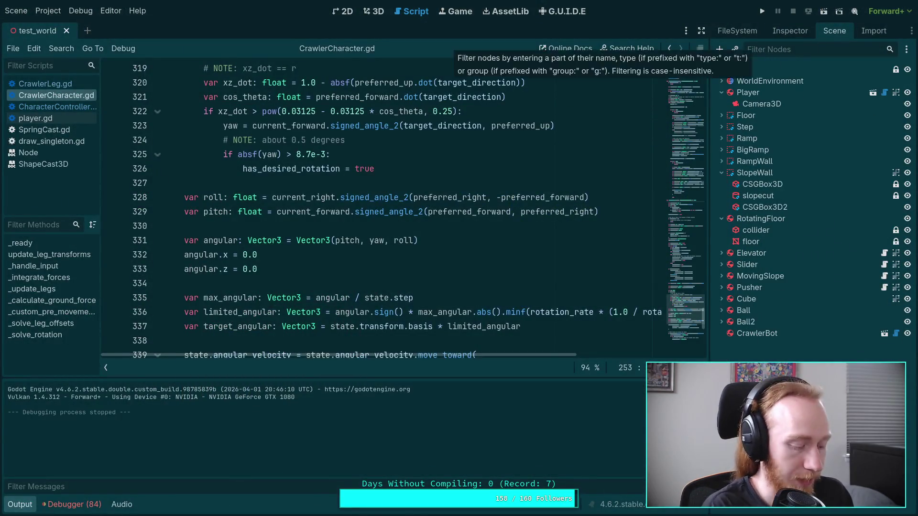
- Add the Weird Legs bullet: if a step cast fails, retry with a "comfort zone" sized cast
key(super+1)
key(super+3)
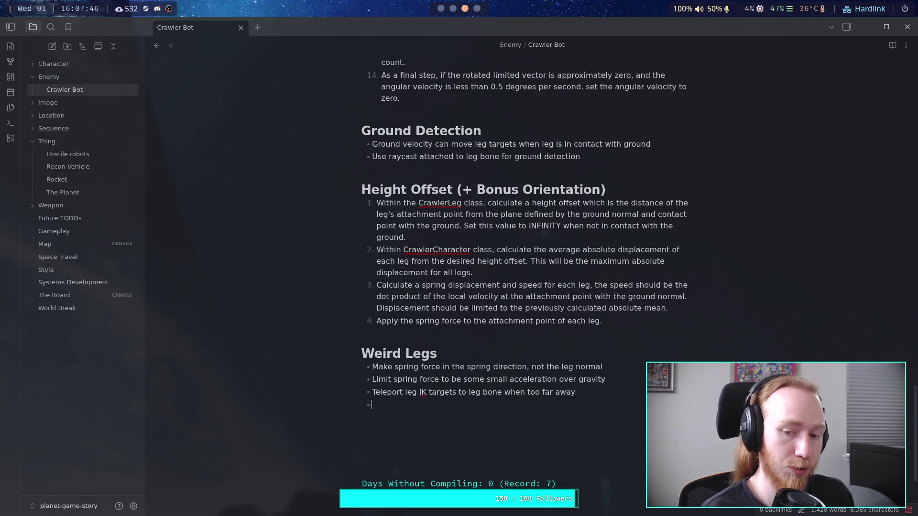
text(Ifthe)
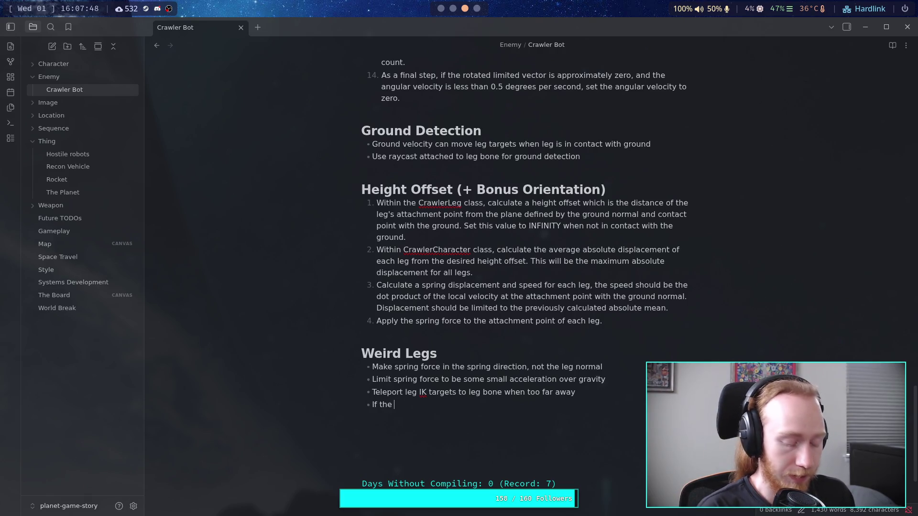
key(BackSpace)
key(BackSpace)
key(BackSpace)
text(a step )
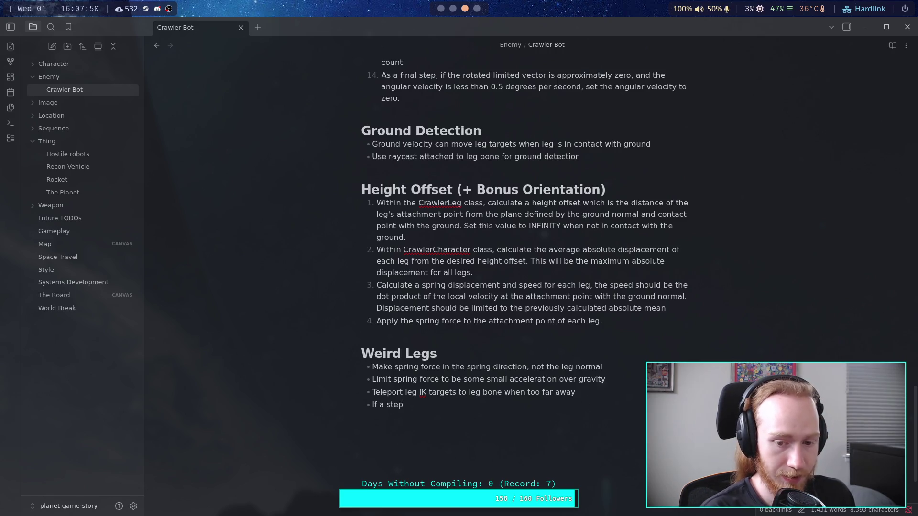
text(cast )
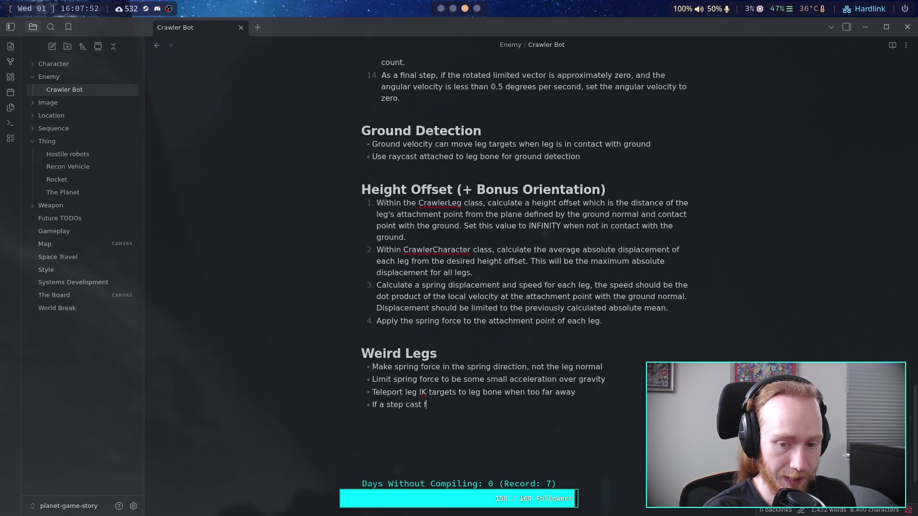
text(fails,)
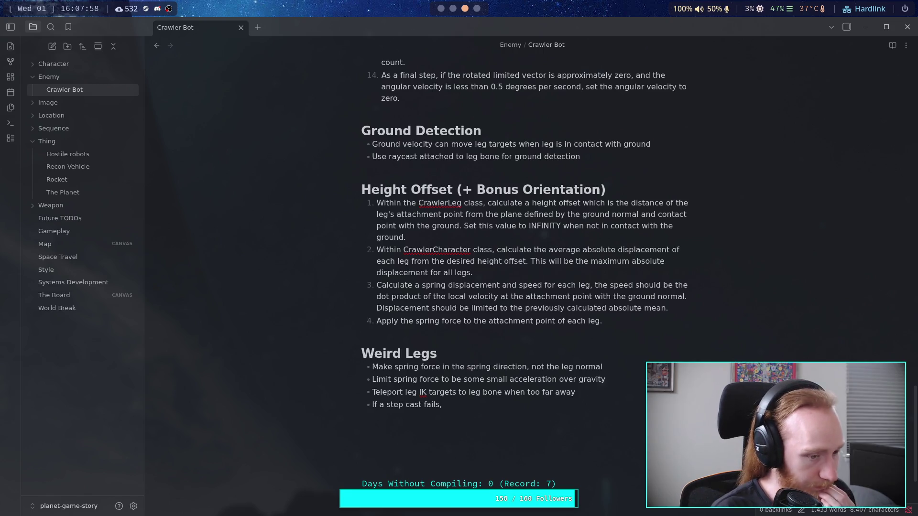
text(try again with a la)
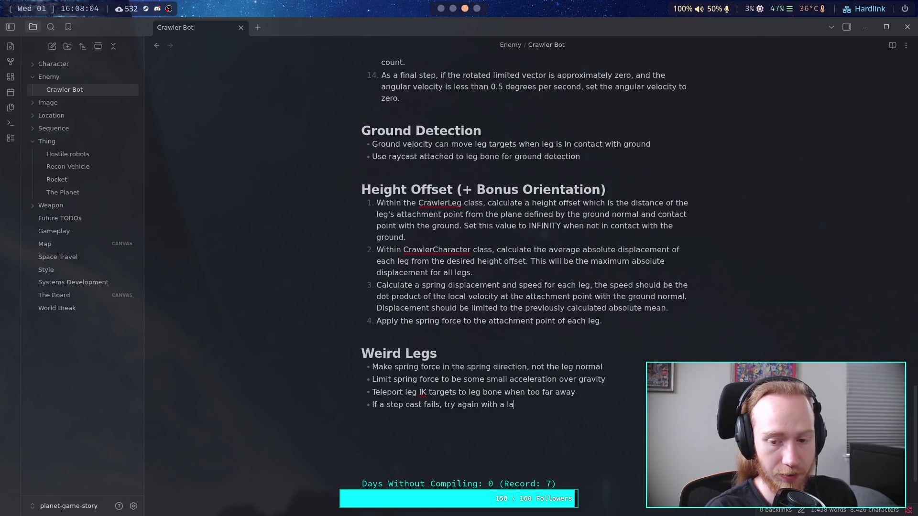
key(BackSpace)
key(BackSpace)
text("comfort )
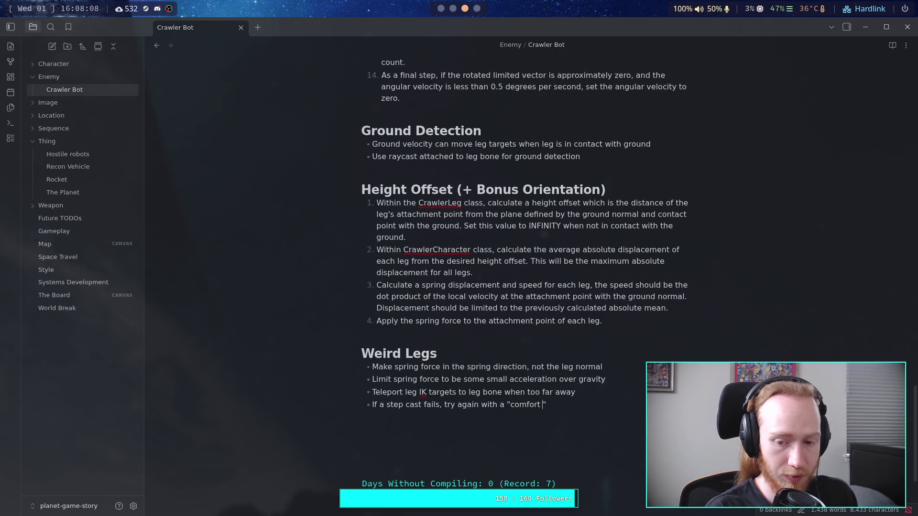
text(zone")
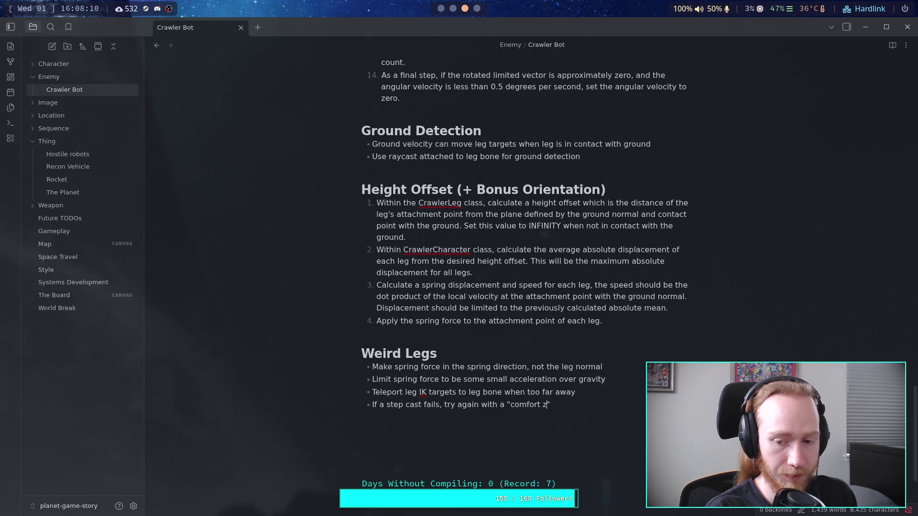
text( si)
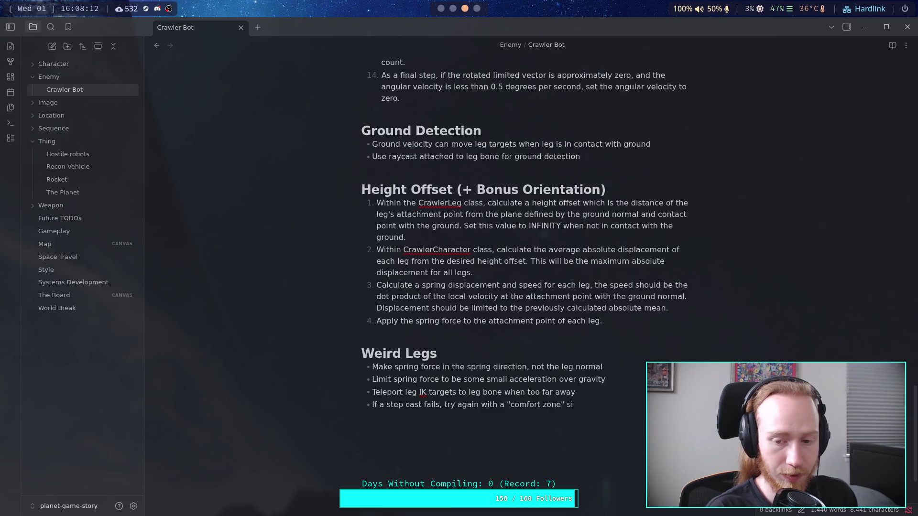
text(zed sphere)
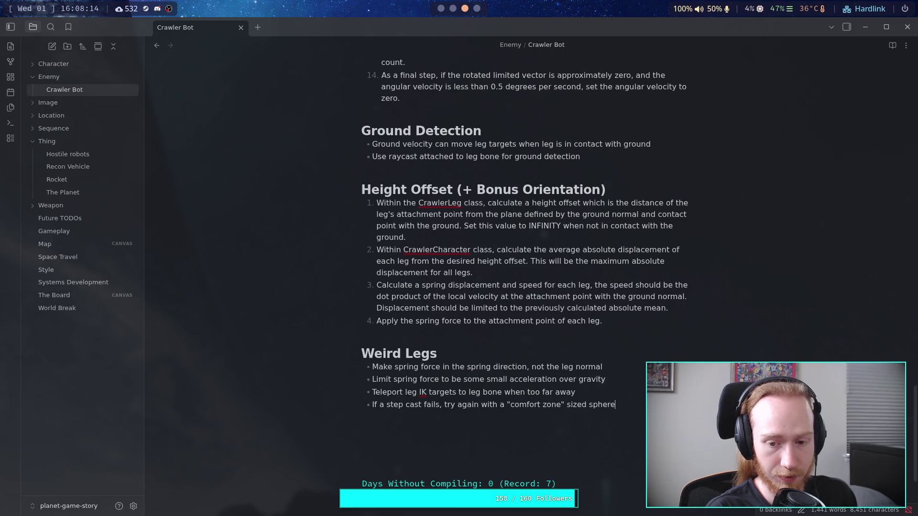
key(BackSpace)
key(BackSpace)
key(BackSpace)
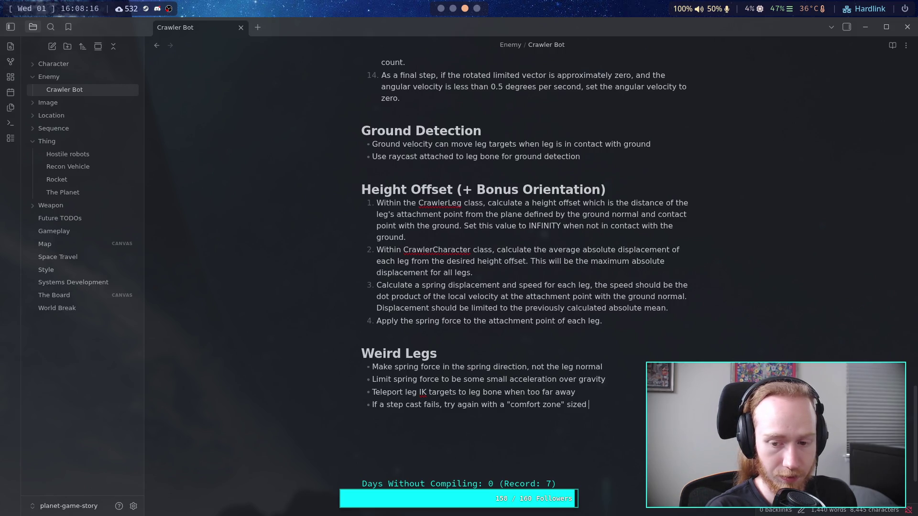
text(cast)
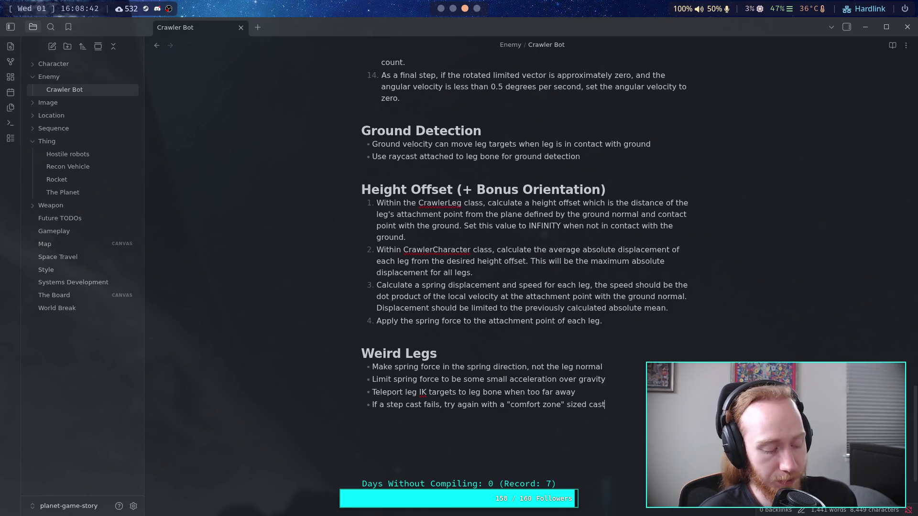
key(alt+Tab)
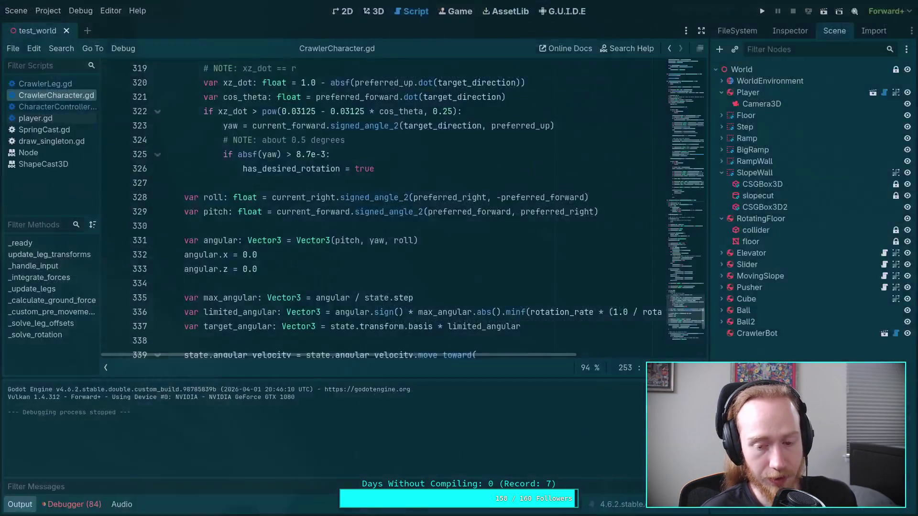
- Hide the output panel and review the angular vector lines 331–333 in CrawlerCharacter.gd
click(20, 505)
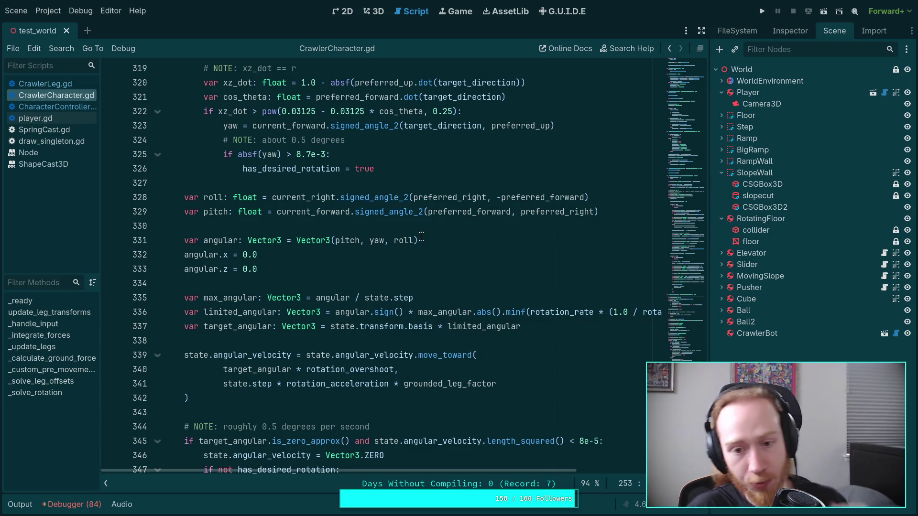
drag(292, 266, 184, 240)
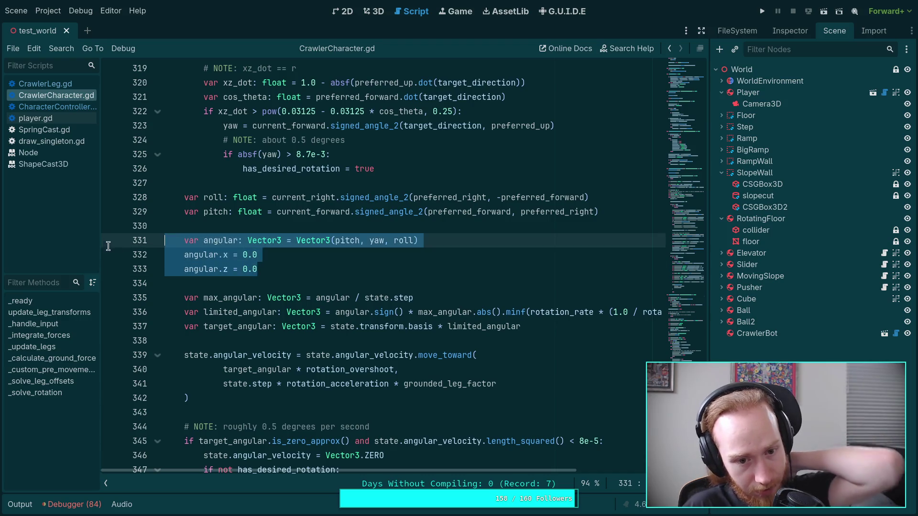
double_click(349, 240)
click(404, 240)
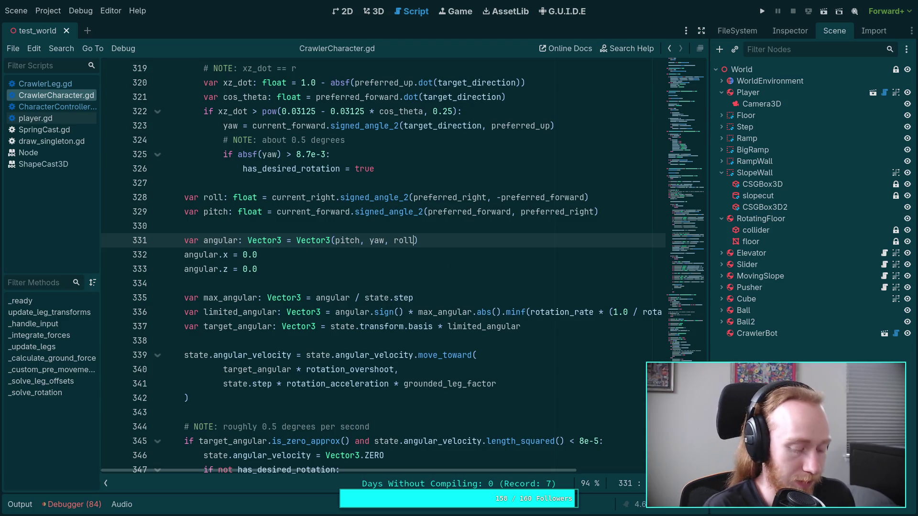
key(super+1)
- Run git status and git diff in the terminal
text(git status)
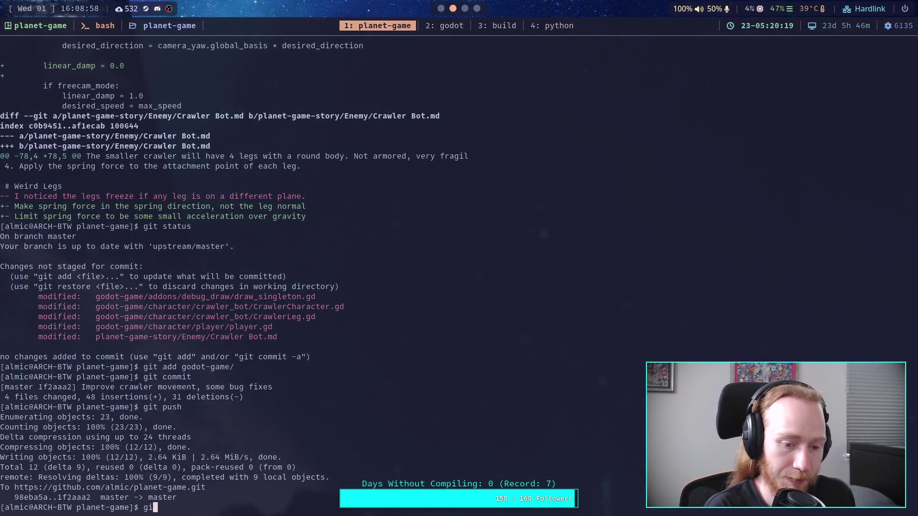
key(Return)
text(git diff)
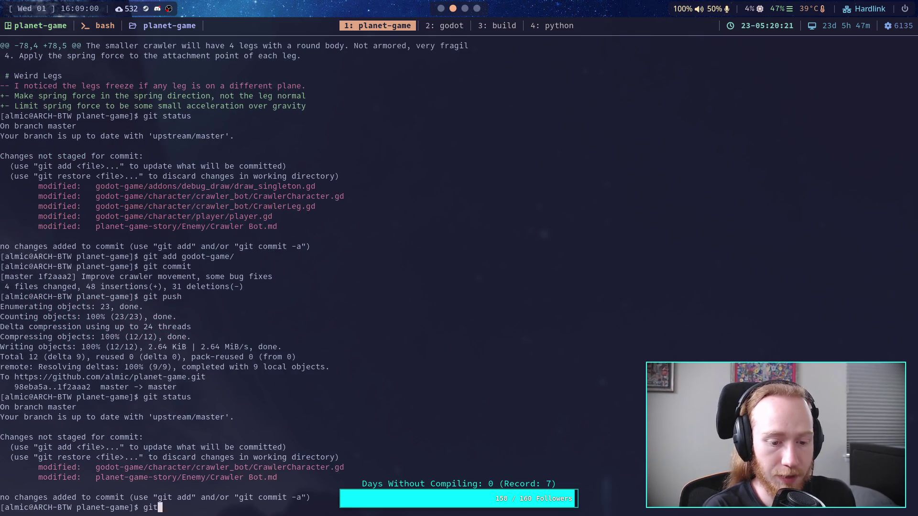
key(Return)
- Scroll through the git diff output to review the crawler code changes
scroll(344, 267, down, 4)
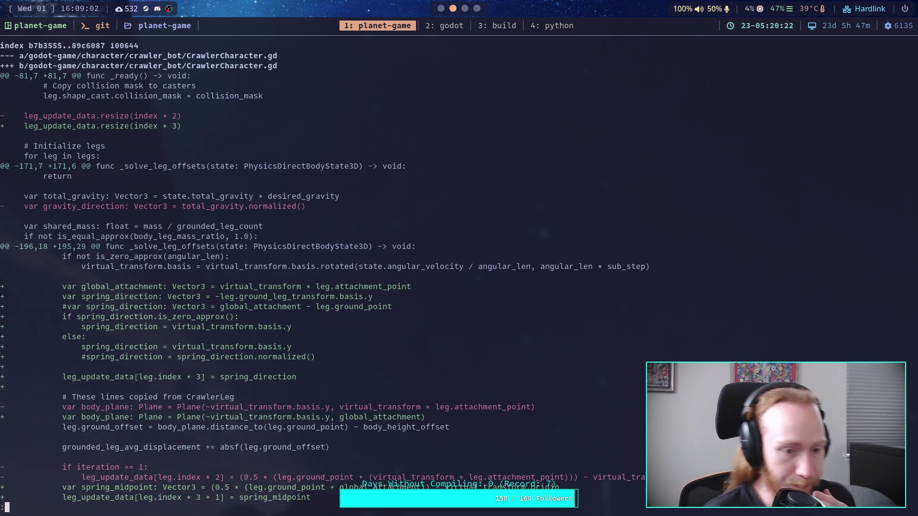
scroll(344, 268, down, 3)
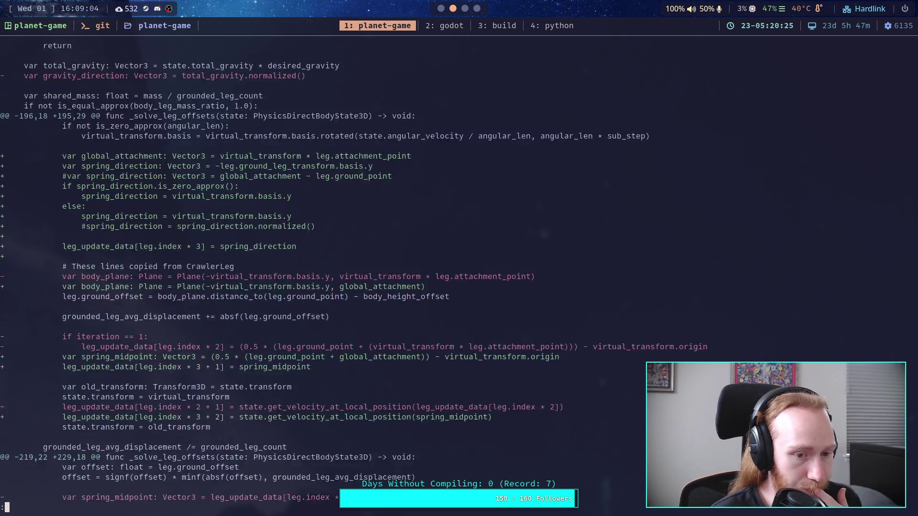
scroll(344, 268, down, 8)
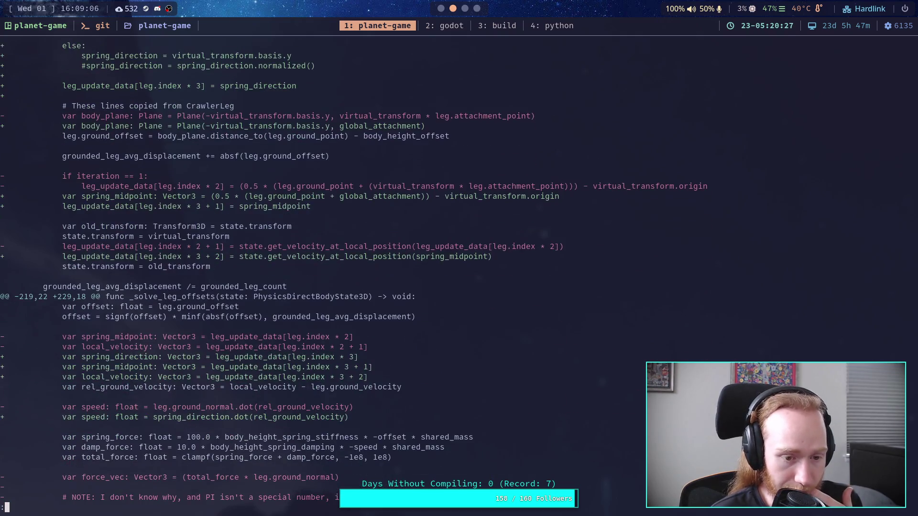
scroll(354, 271, down, 1)
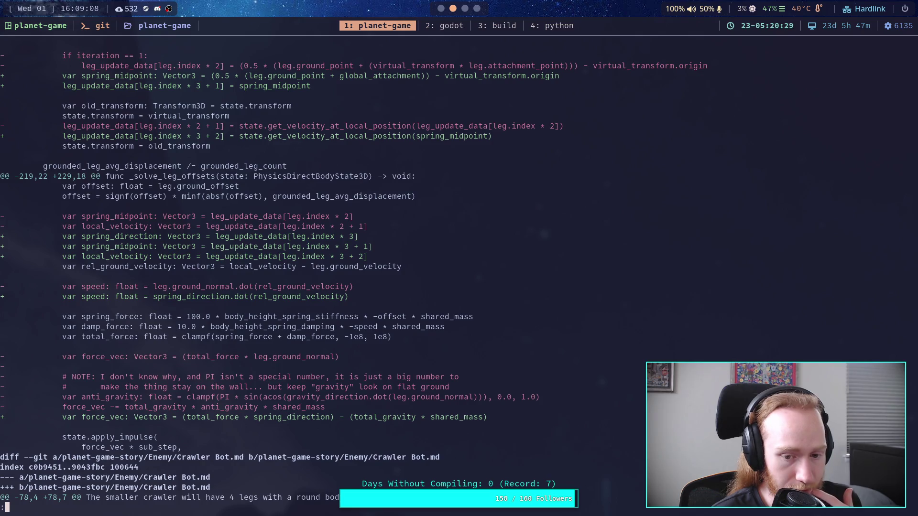
scroll(354, 272, up, 2)
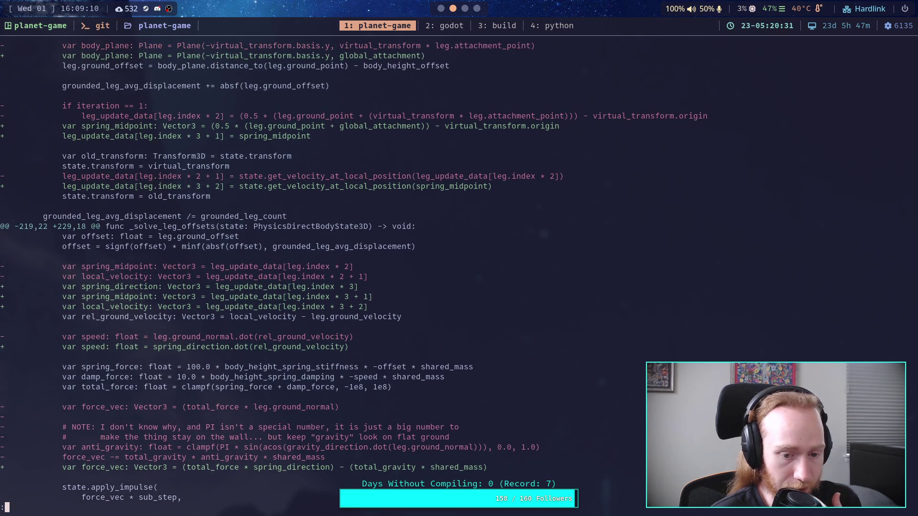
scroll(354, 272, down, 5)
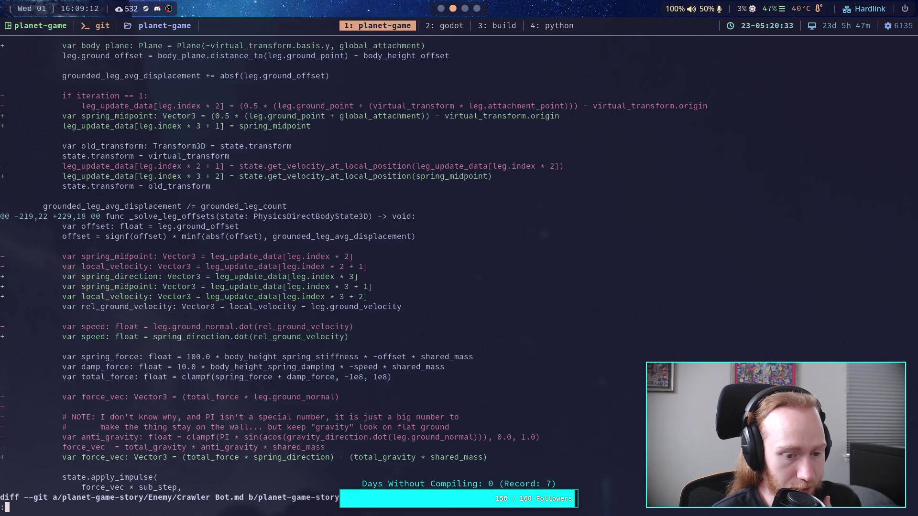
scroll(268, 277, up, 4)
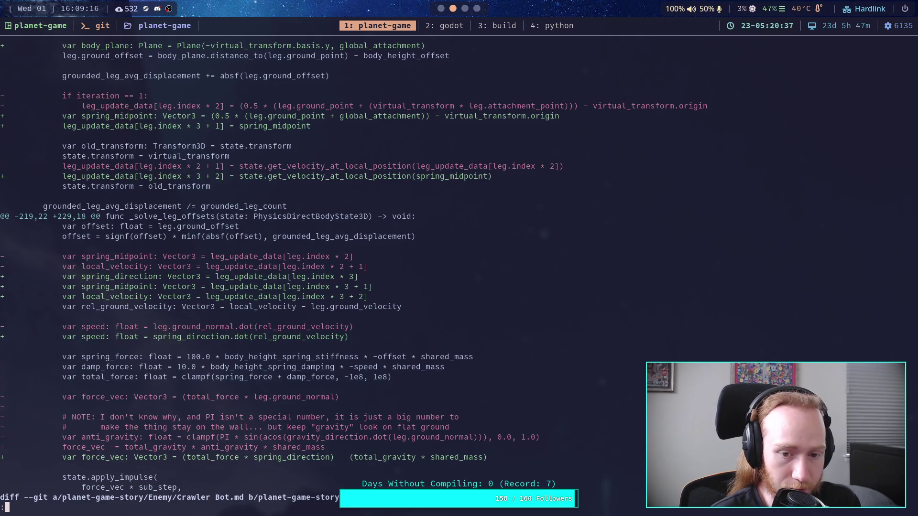
scroll(354, 271, up, 4)
scroll(354, 275, up, 3)
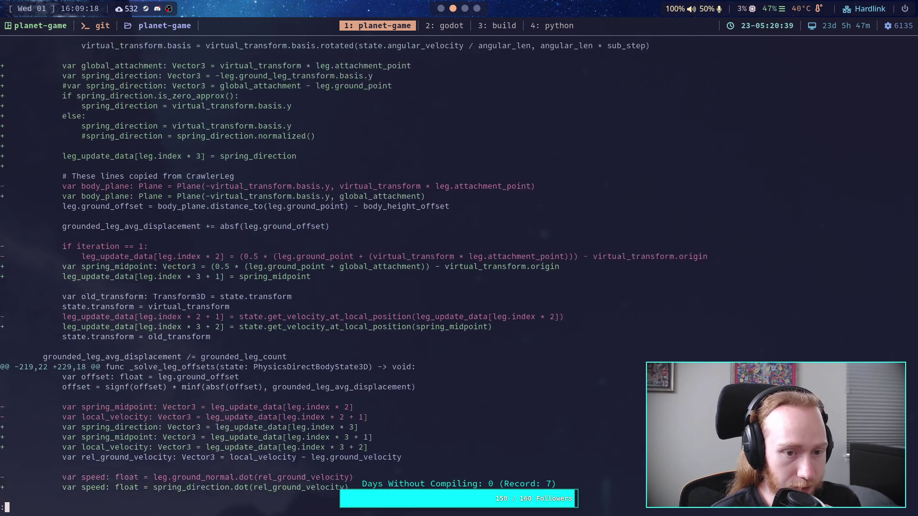
key(super+2)
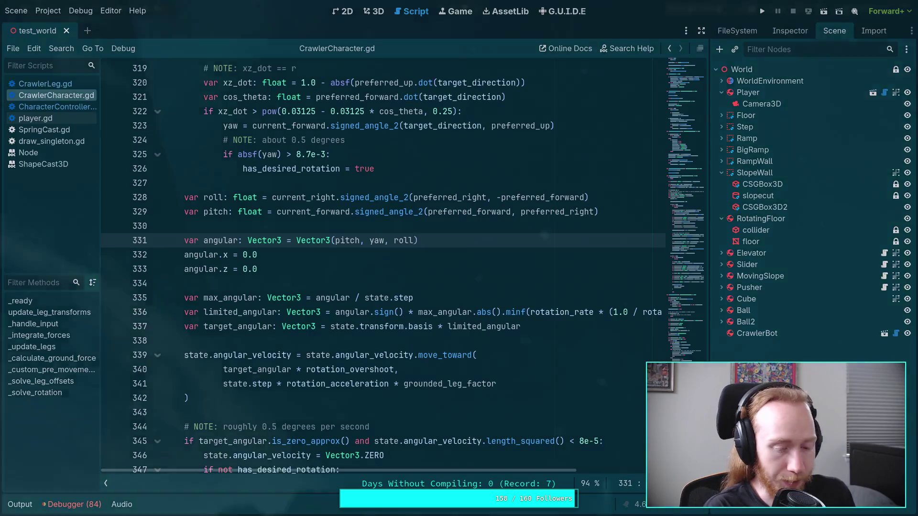
- Delete the Height Offset (+ Bonus Orientation) heading and its four steps
key(super+3)
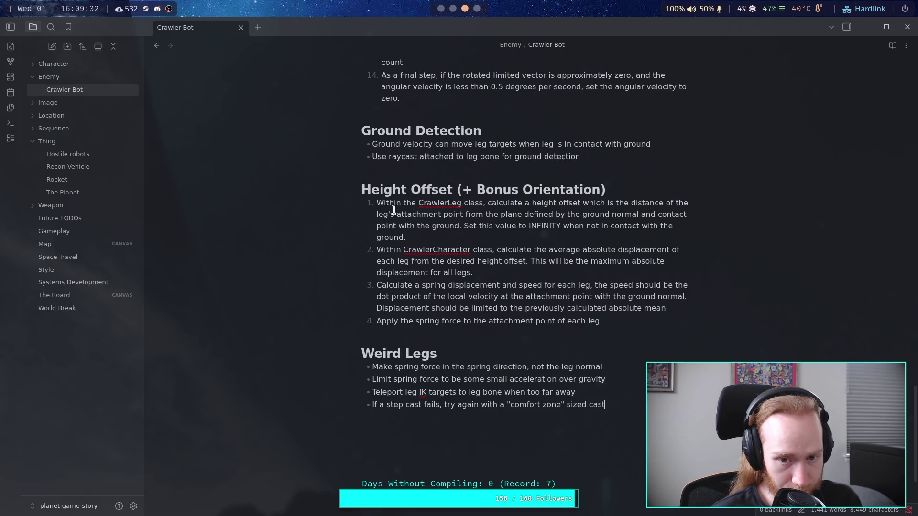
mouse_move(362, 190)
mouse_down()
mouse_move(601, 323)
mouse_move(623, 317)
mouse_up()
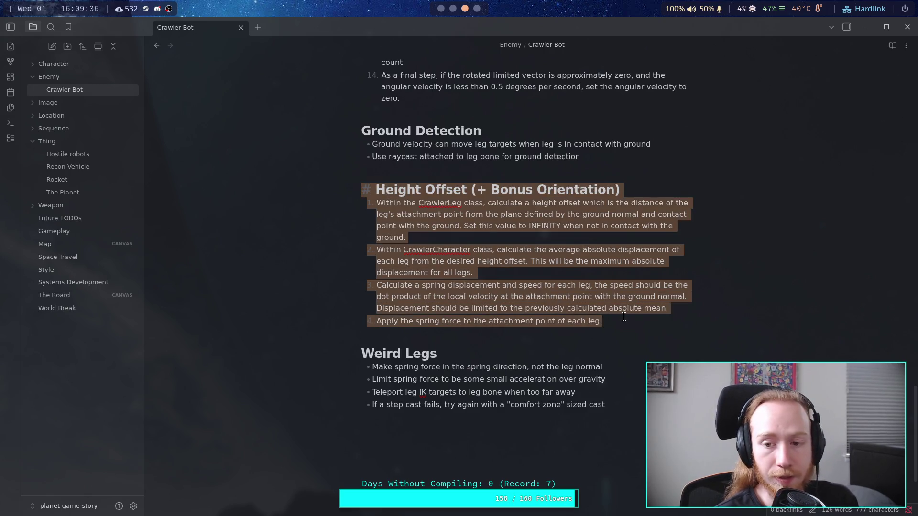
key(BackSpace)
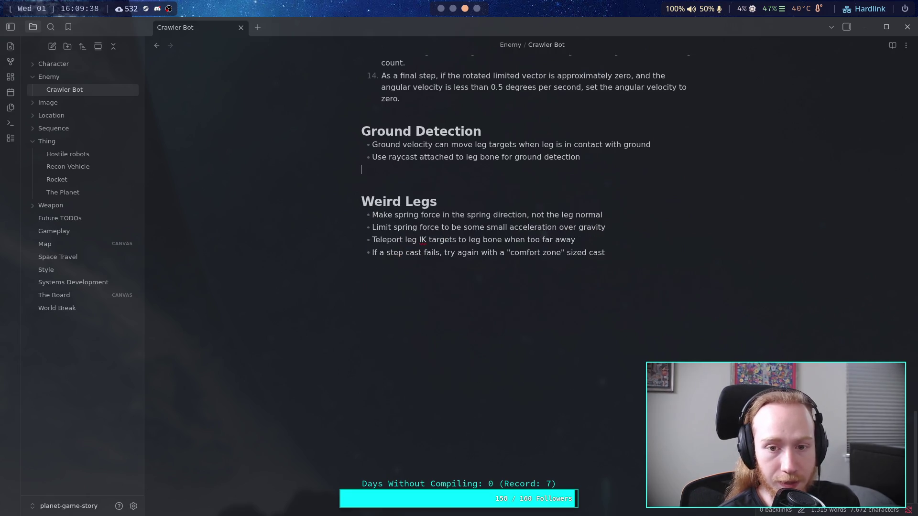
key(BackSpace)
- Select the ground velocity bullet text in the Ground Detection section
scroll(603, 287, up, 2)
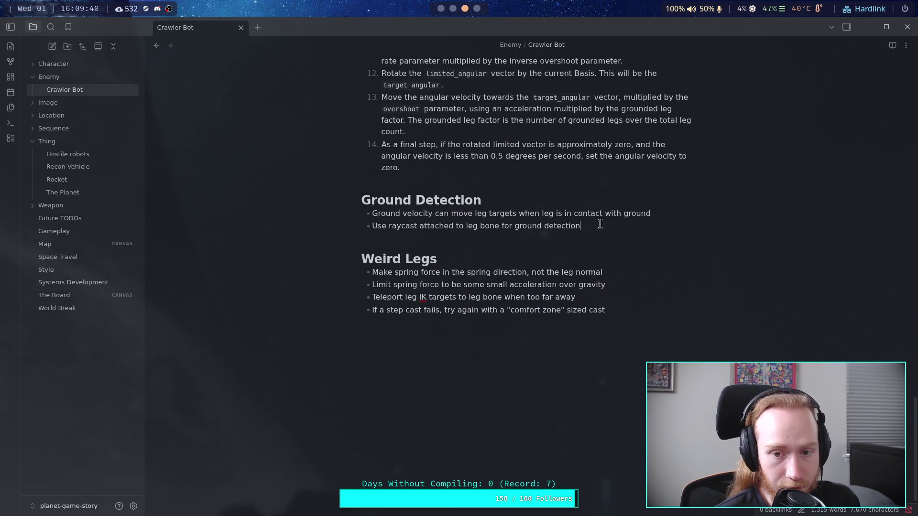
drag(601, 224, 344, 192)
scroll(526, 239, up, 2)
click(586, 284)
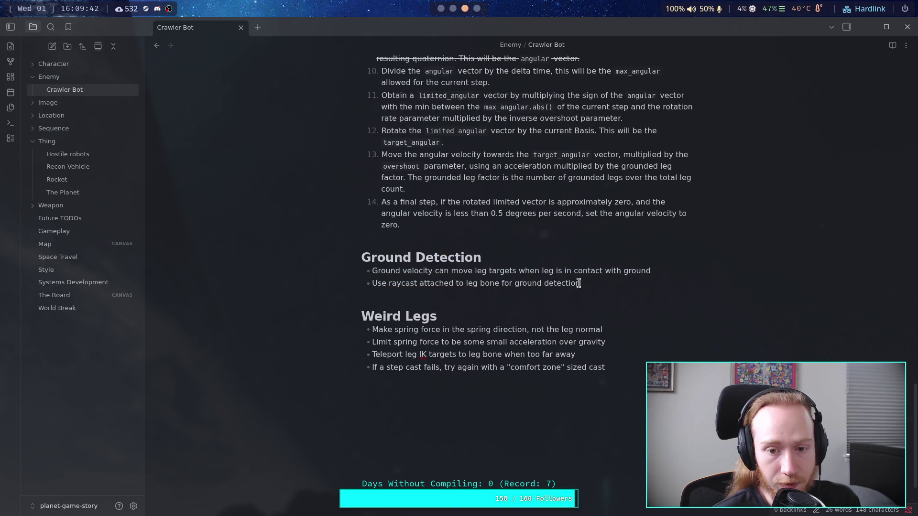
drag(665, 271, 373, 268)
scroll(499, 274, up, 5)
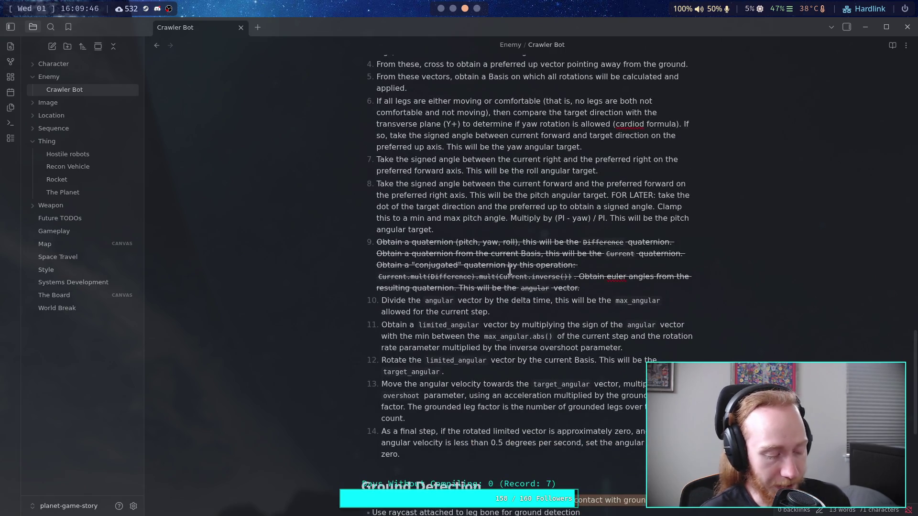
scroll(492, 291, up, 2)
scroll(492, 291, up, 5)
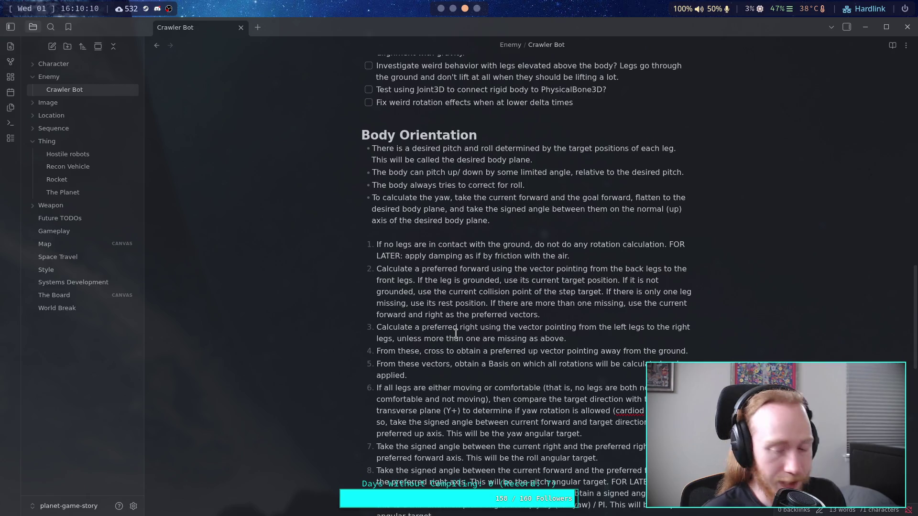
scroll(456, 333, down, 4)
scroll(429, 255, up, 1)
scroll(430, 255, up, 3)
drag(376, 252, 597, 437)
scroll(567, 330, down, 7)
click(568, 330)
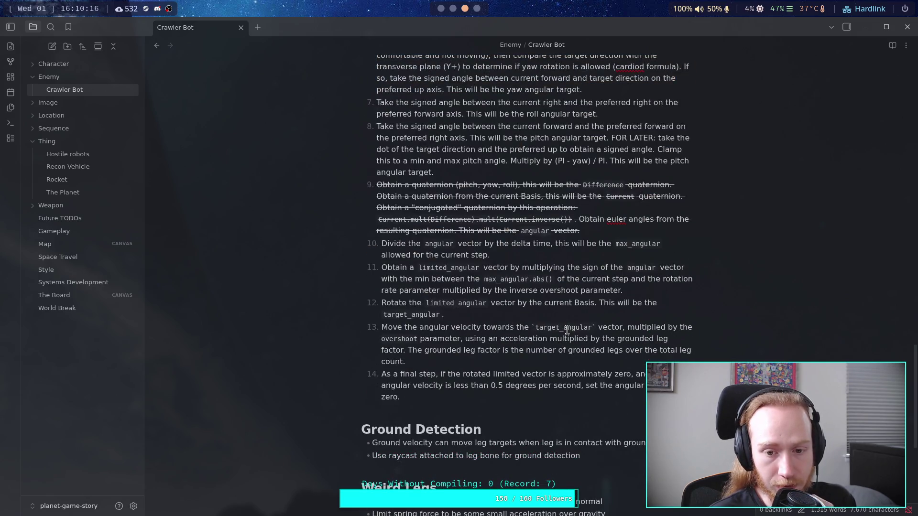
scroll(553, 313, down, 5)
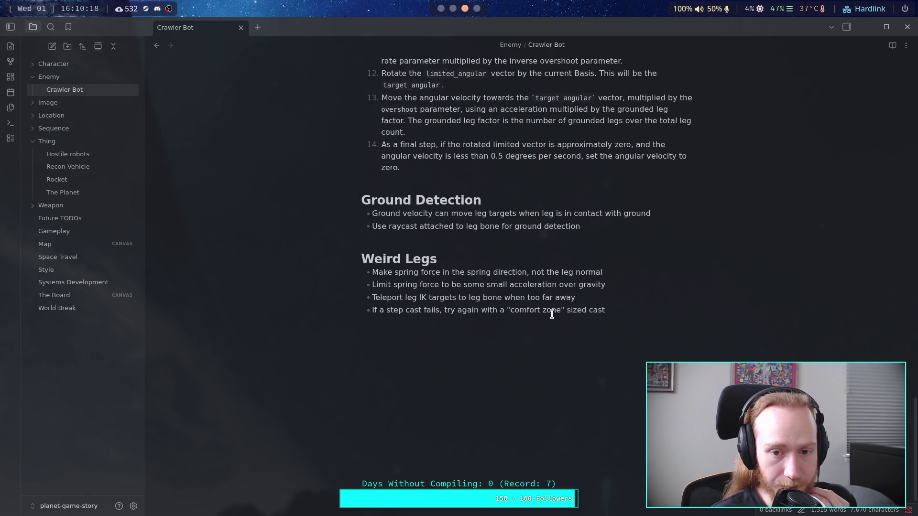
scroll(551, 315, up, 4)
- Paste the Ground velocity bullet as a new task at the end of the checklist
drag(583, 399, 303, 365)
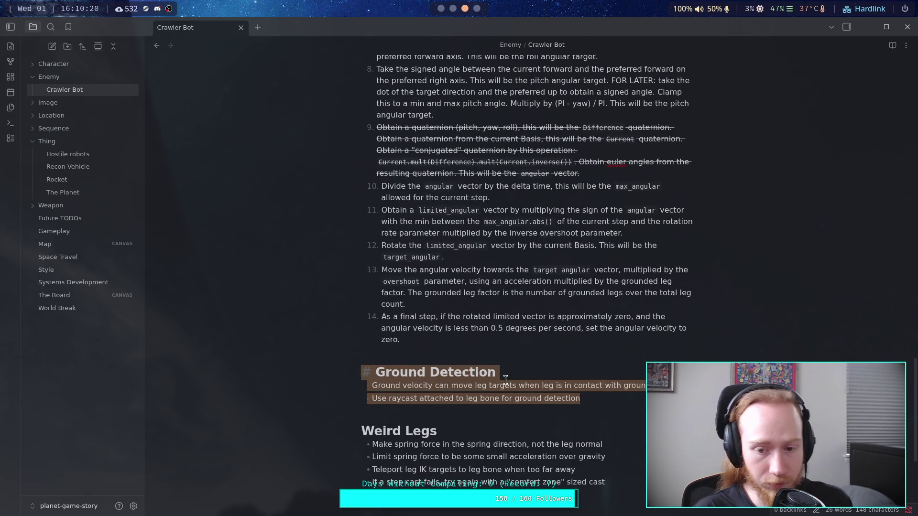
click(588, 387)
scroll(536, 377, up, 15)
scroll(534, 338, down, 17)
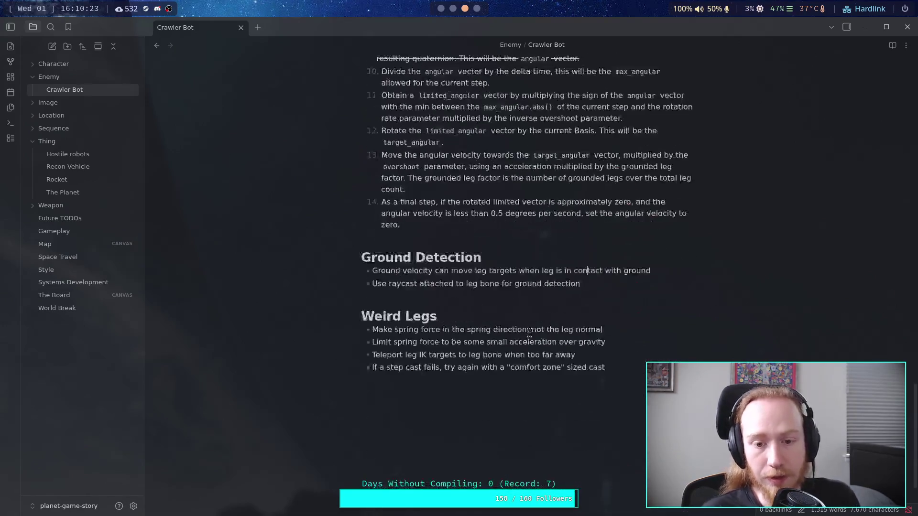
mouse_move(660, 272)
mouse_down()
mouse_move(368, 271)
mouse_move(378, 271)
mouse_up()
click(563, 281)
scroll(564, 280, up, 12)
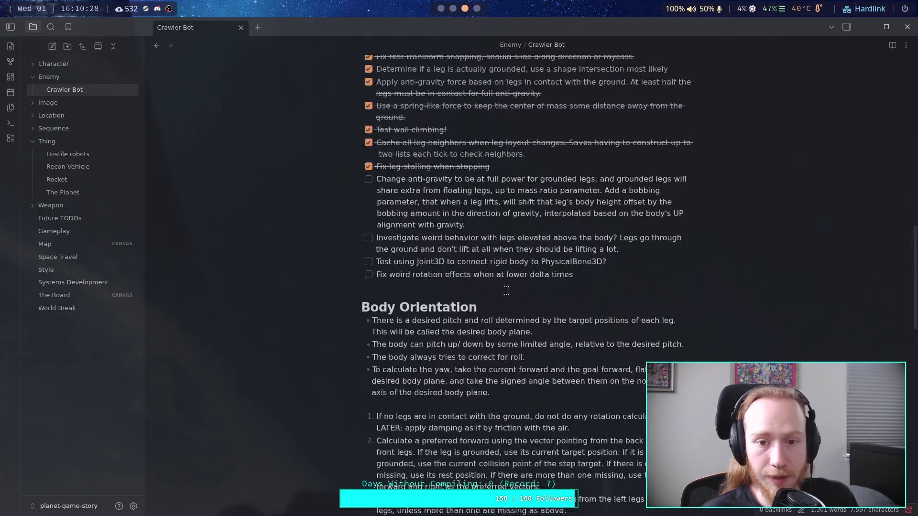
click(612, 276)
key(Return)
key(ctrl+v)
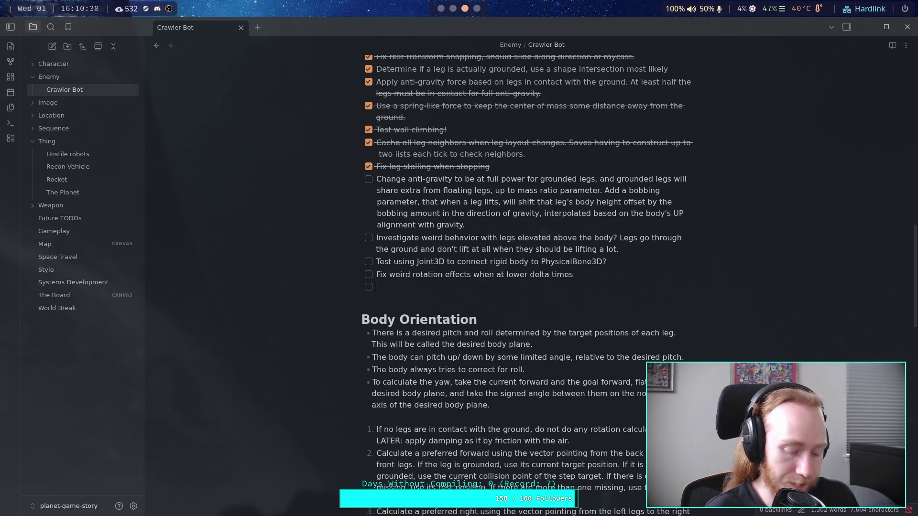
click(385, 287)
key(BackSpace)
key(BackSpace)
- Delete the rest of Ground Detection and the Weird Legs heading and bullets
scroll(564, 335, down, 10)
scroll(567, 337, down, 3)
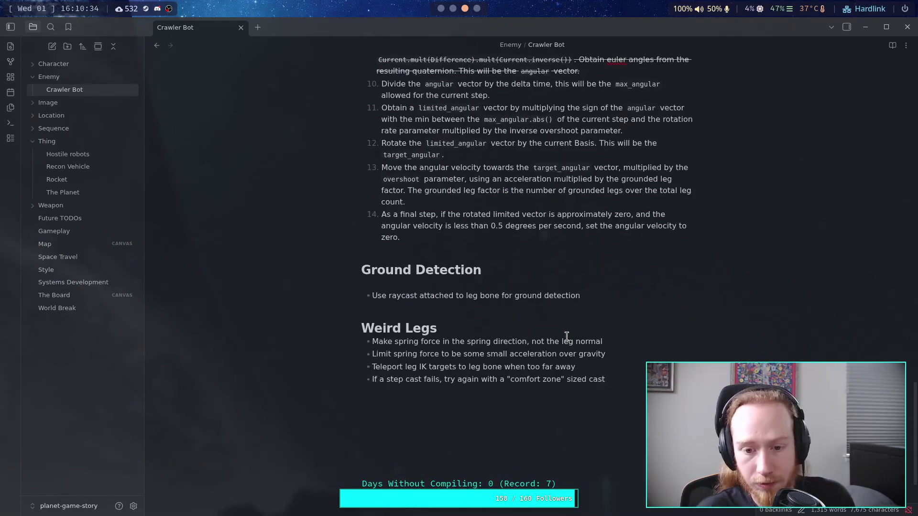
drag(610, 300, 318, 272)
key(BackSpace)
key(BackSpace)
key(BackSpace)
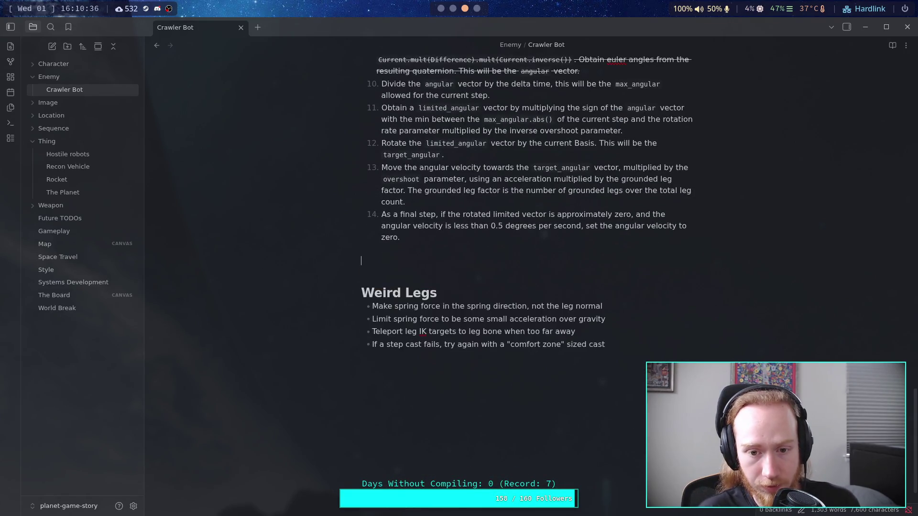
drag(640, 323, 300, 283)
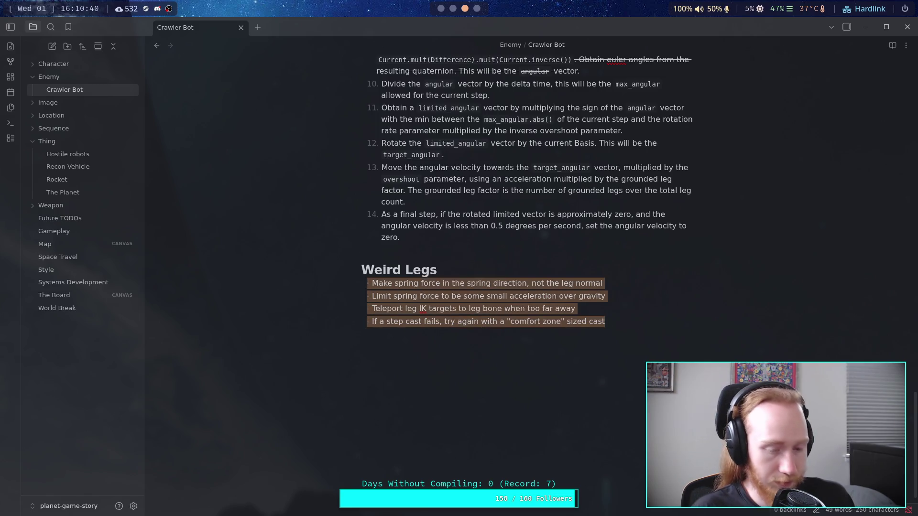
key(BackSpace)
drag(436, 305, 303, 251)
key(BackSpace)
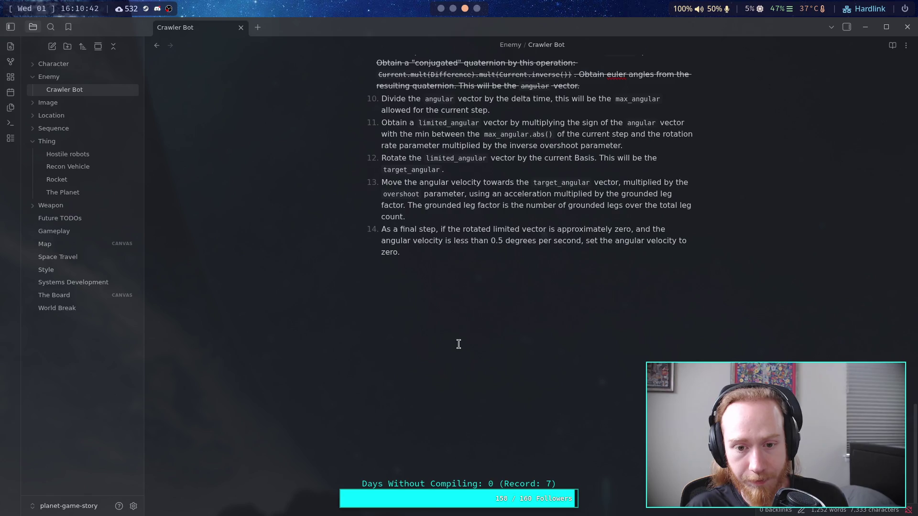
scroll(459, 342, up, 10)
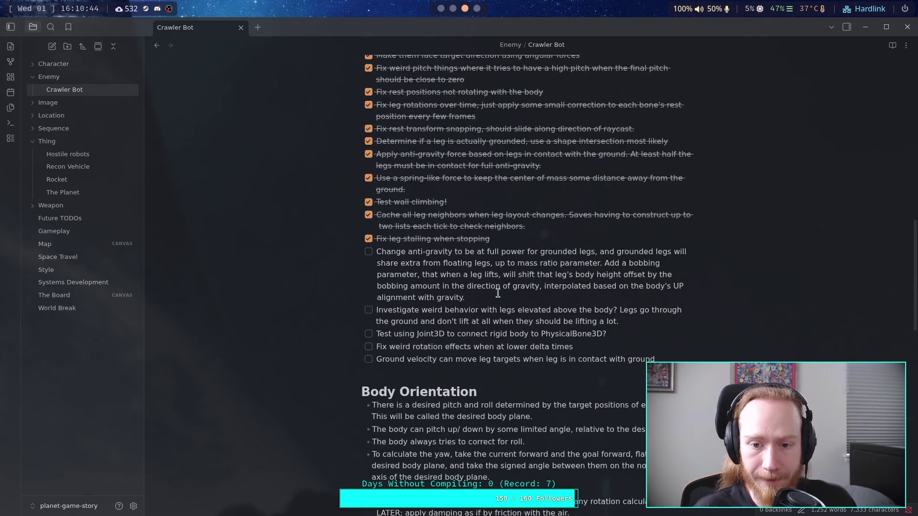
- Paste the four Weird Legs ideas on a new line below the anti-gravity task
click(539, 299)
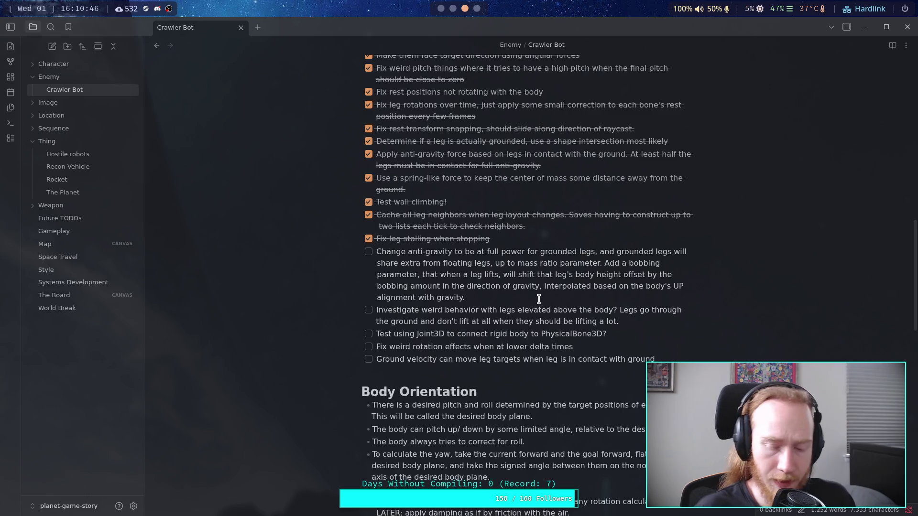
key(Return)
text(- Make spring force in the spring direction, not the leg normal - Limit spring force to be some small acceleration over gravity - Teleport leg IK targets to leg bone when too far away - If a step cast fails, try again with a "comfort zone" sized cast)
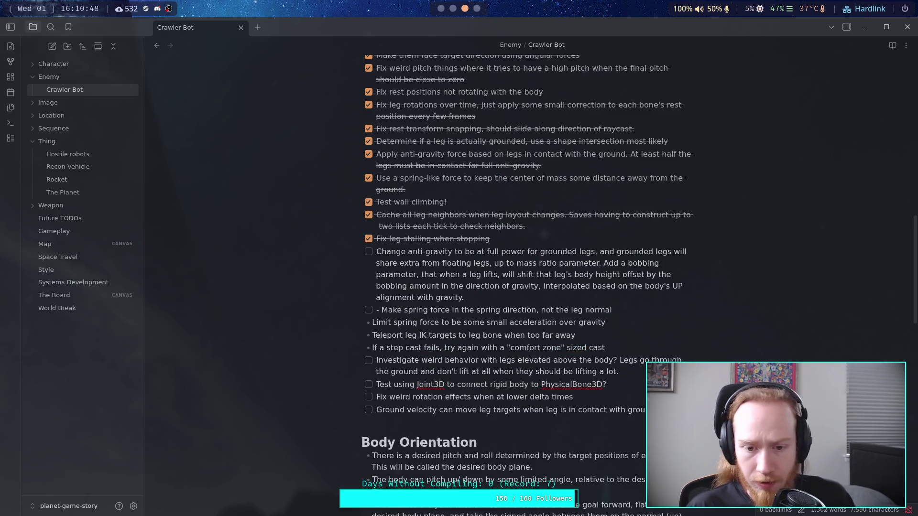
- Strip the stray dashes and bullets so each pasted idea, including the step-cast line, becomes its own unchecked task
click(381, 310)
key(BackSpace)
key(BackSpace)
click(373, 322)
key(BackSpace)
key(BackSpace)
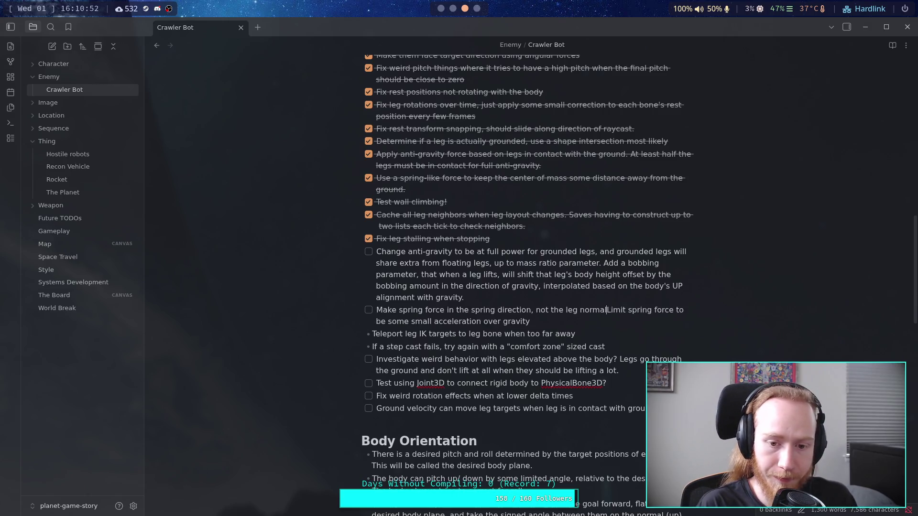
key(Return)
click(373, 335)
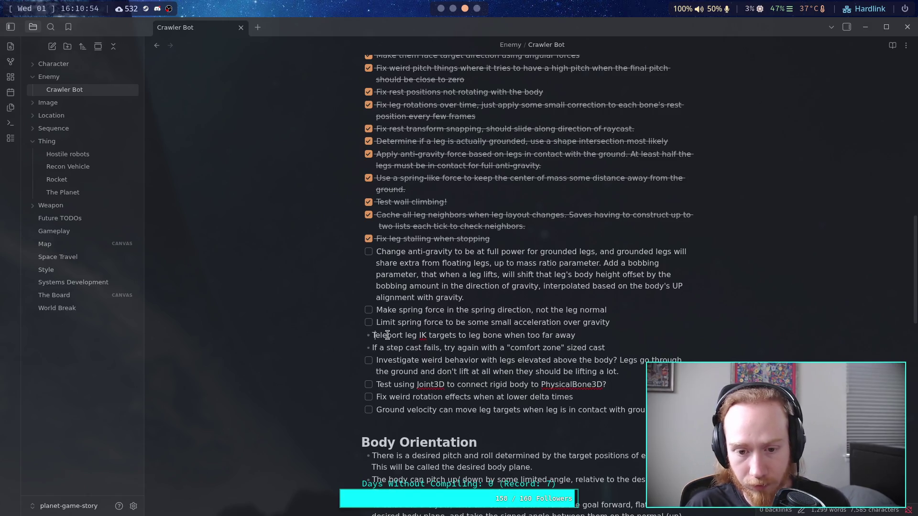
key(BackSpace)
key(BackSpace)
key(BackSpace)
key(Return)
key(Down)
key(BackSpace)
key(BackSpace)
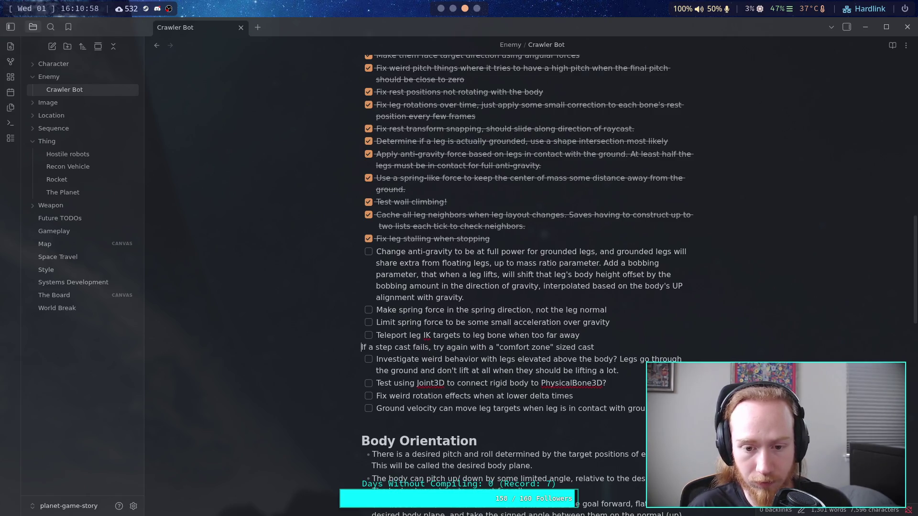
text(- [ ])
key(Return)
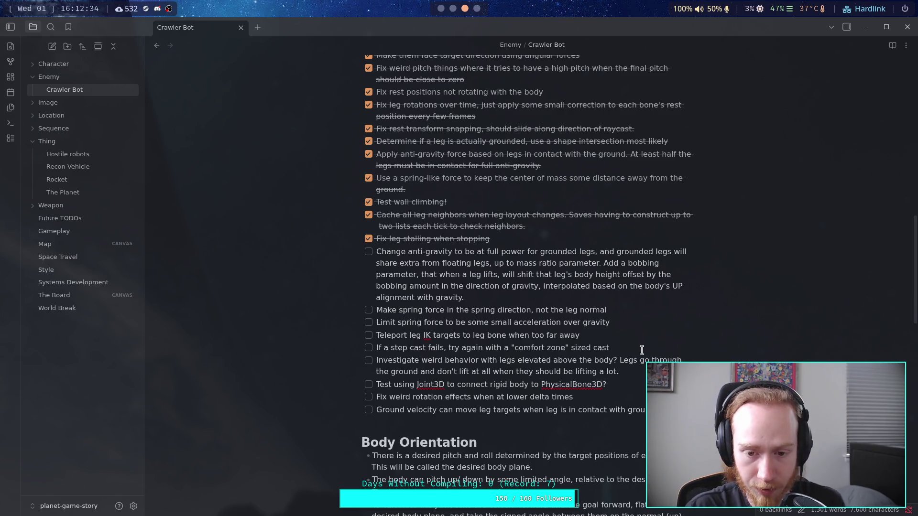
- Select and inspect the 'Investigate weird behavior' task text
drag(640, 374, 377, 360)
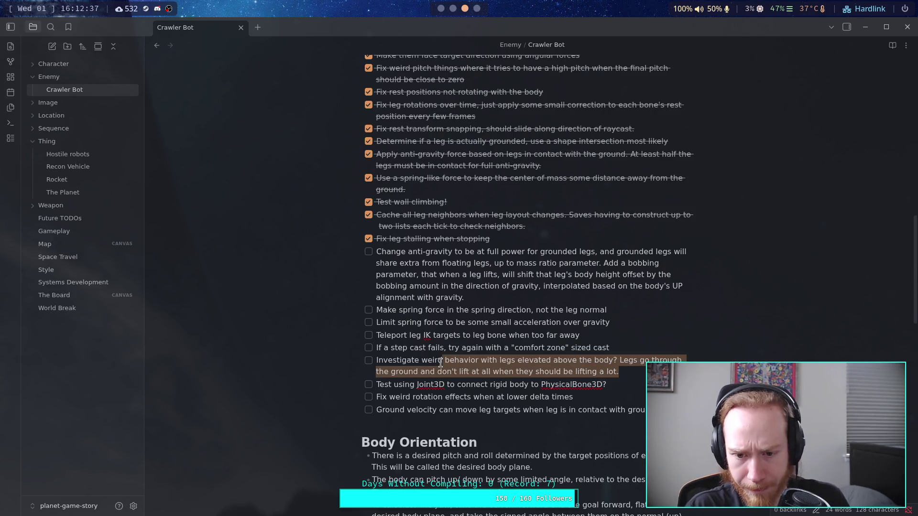
click(625, 372)
drag(625, 372, 631, 351)
click(638, 352)
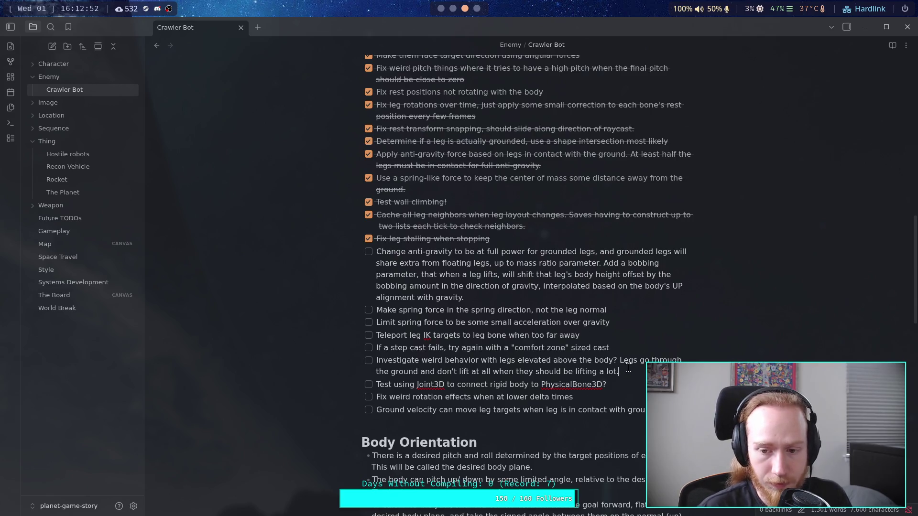
- Start the legs task with 'Angle the step cast and increase the length.' and delete the old question
click(376, 361)
text(Angle s)
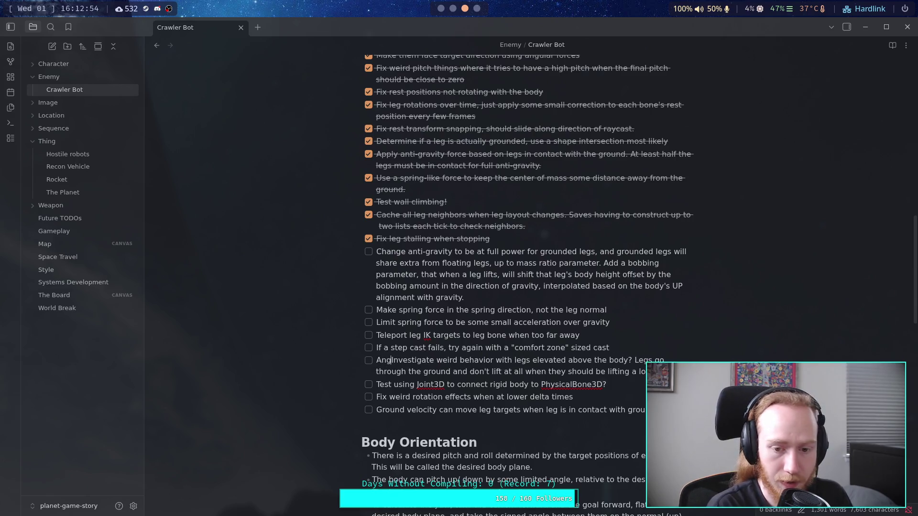
key(BackSpace)
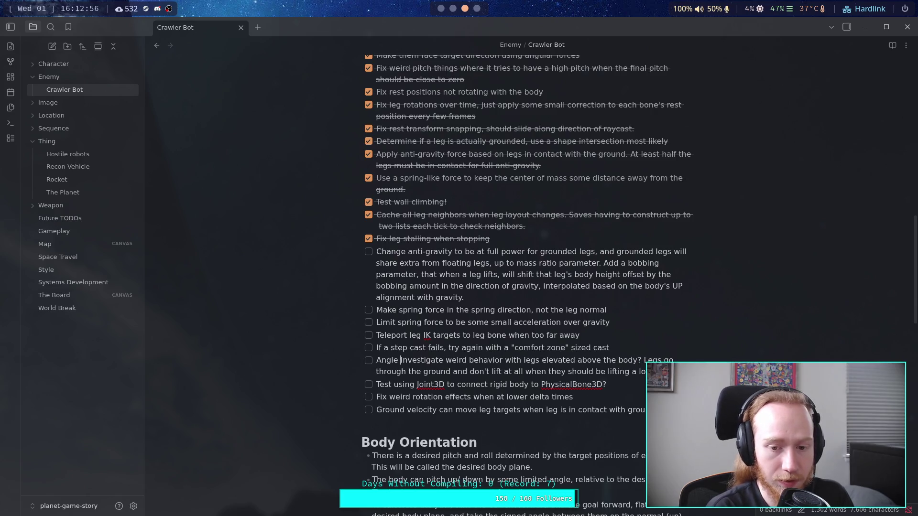
text(the step cast )
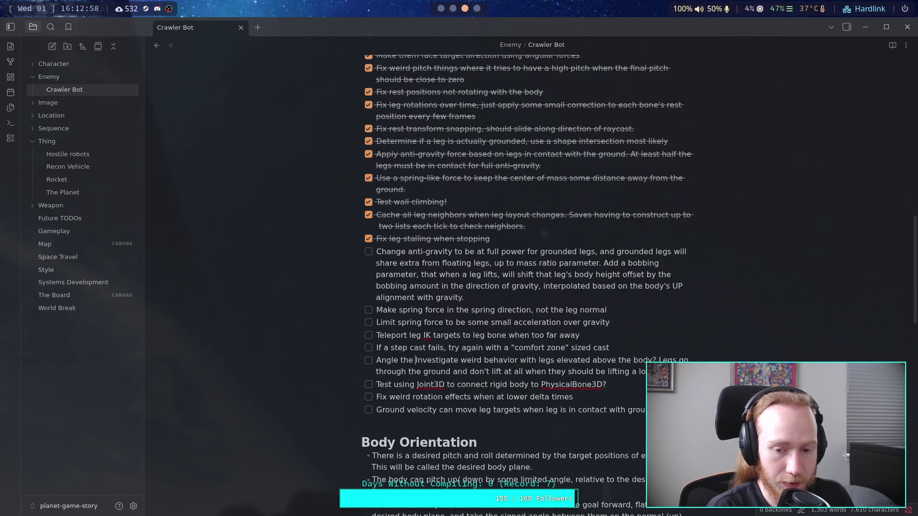
text(and increas t)
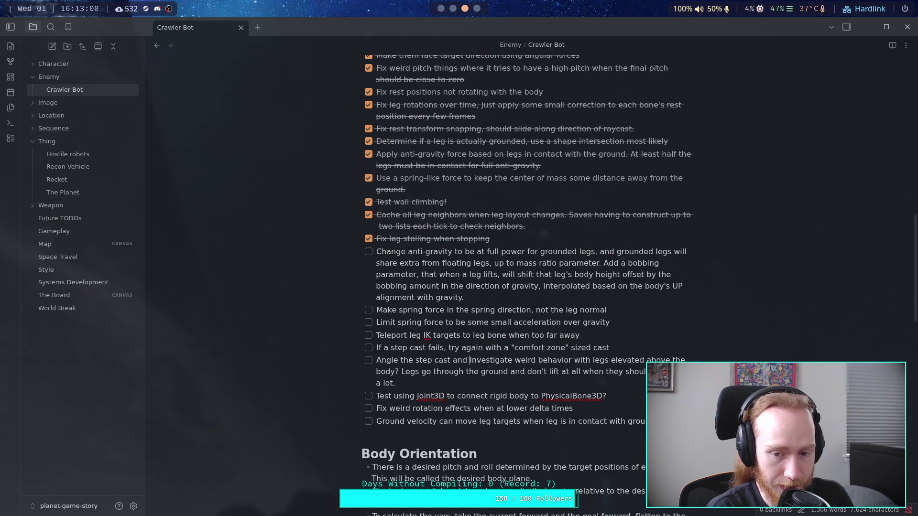
key(BackSpace)
key(BackSpace)
text(e the size)
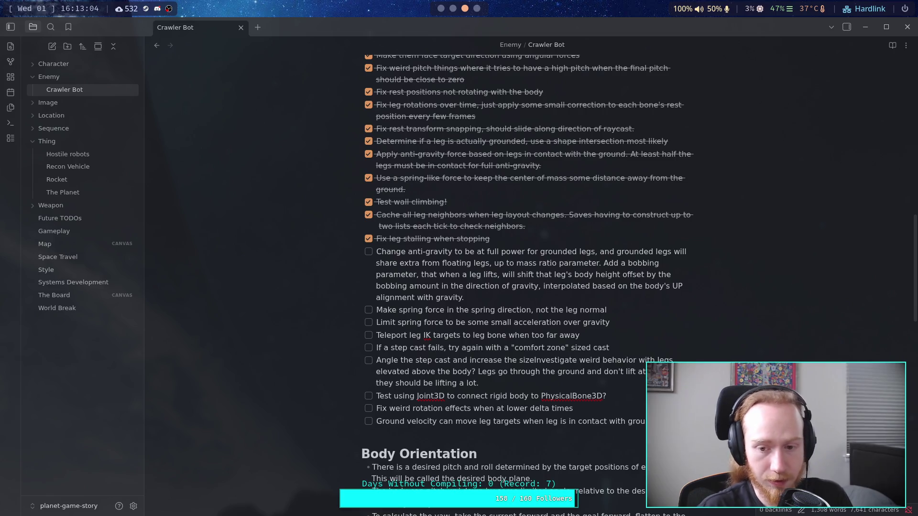
drag(520, 360, 533, 360)
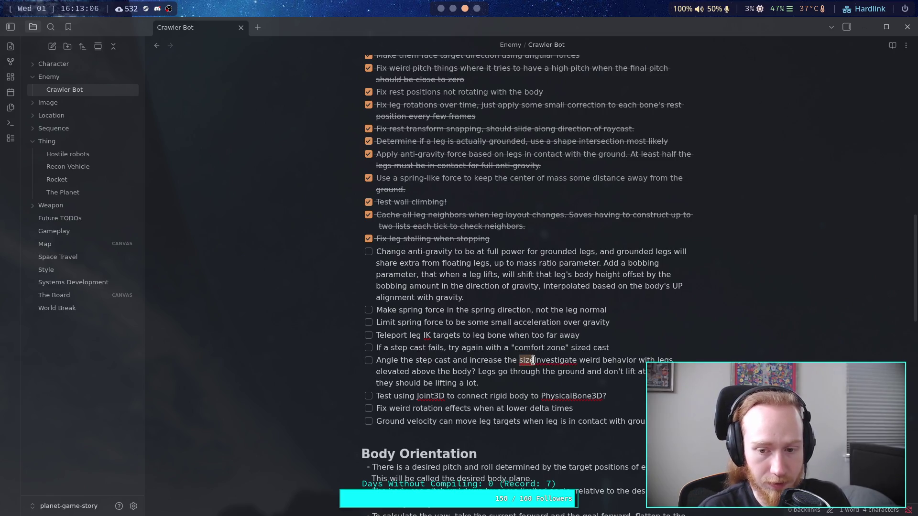
text(length,)
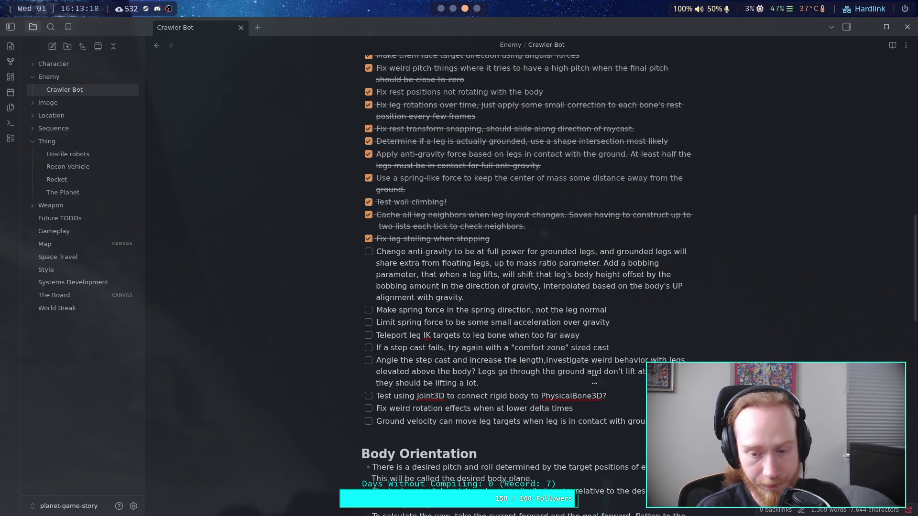
key(BackSpace)
text(.)
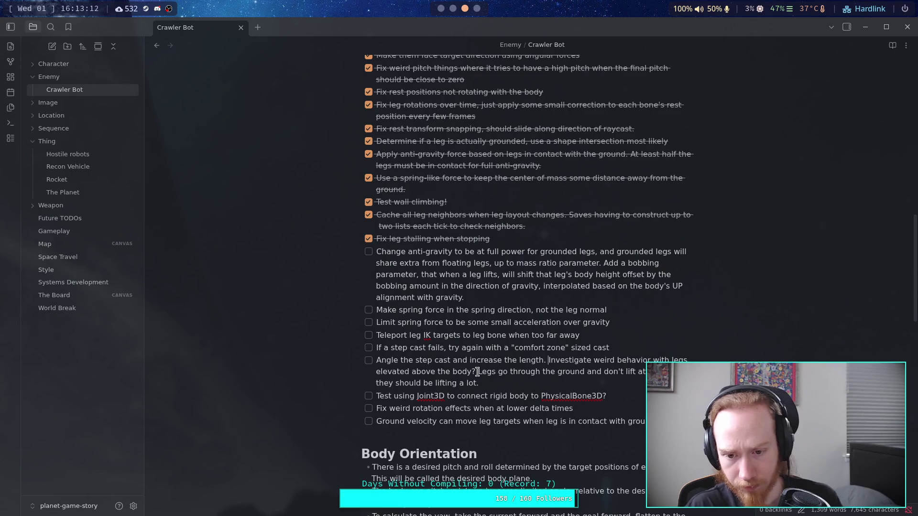
shift+click(478, 372)
key(BackSpace)
key(BackSpace)
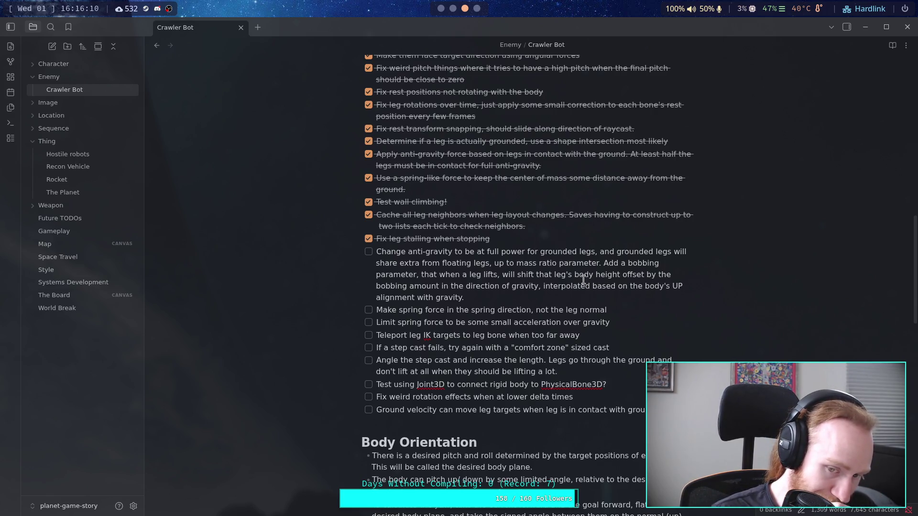
- Leave the Obsidian notes workspace for Godot's CrawlerCharacter.gd editor
click(450, 12)
click(442, 14)
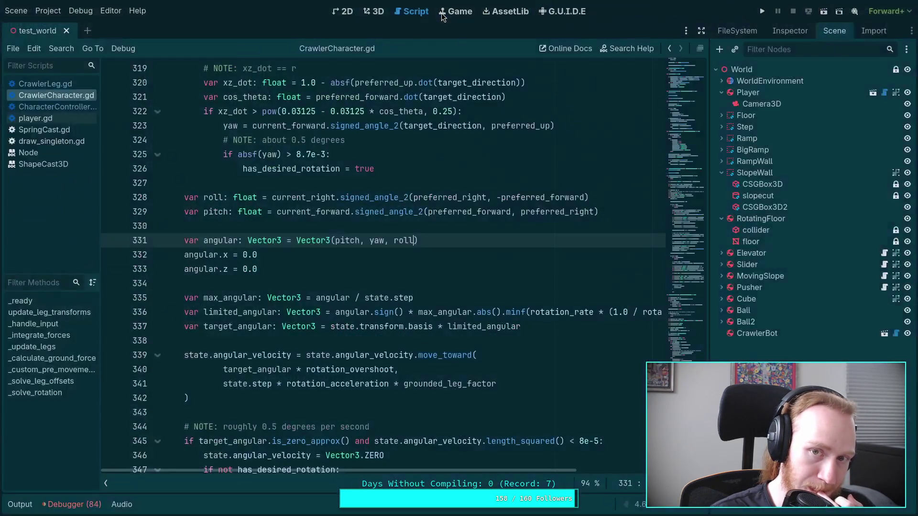
- Look through CharacterController.gd and then CrawlerLeg.gd in the script editor
scroll(426, 354, down, 2)
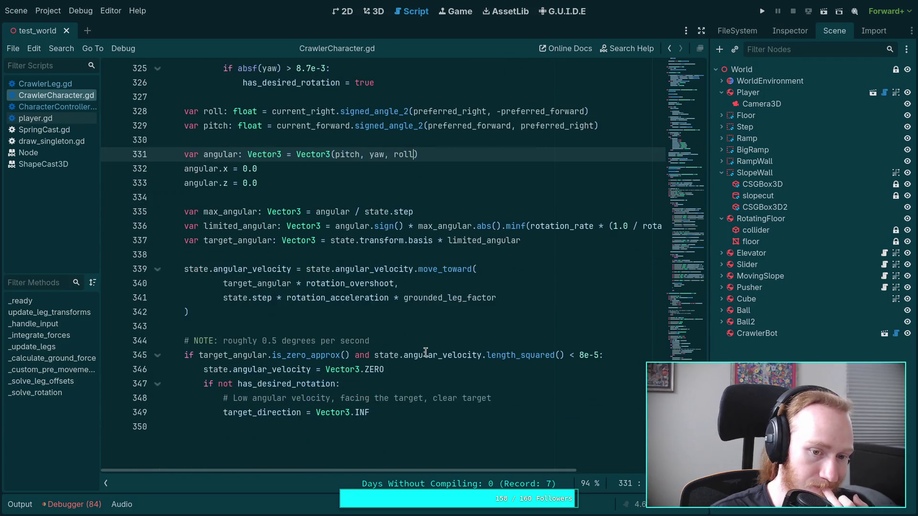
scroll(429, 353, up, 1)
scroll(429, 352, up, 8)
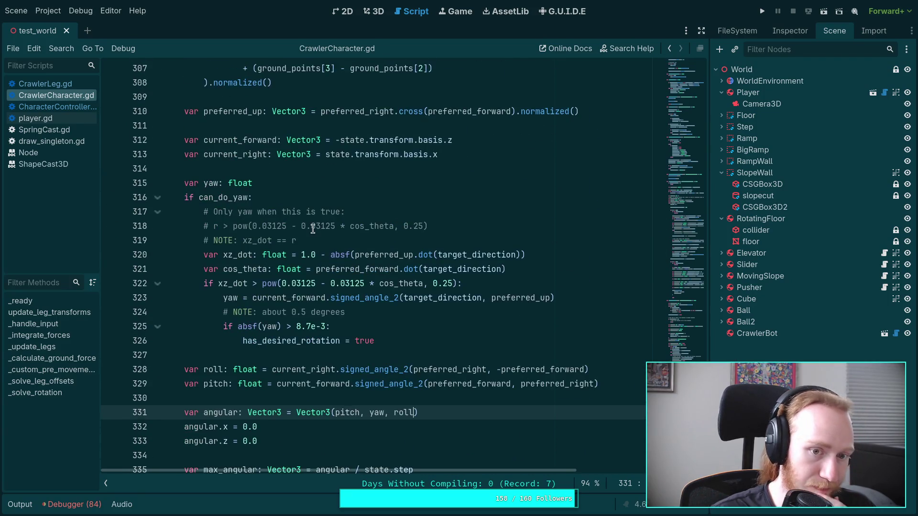
click(58, 106)
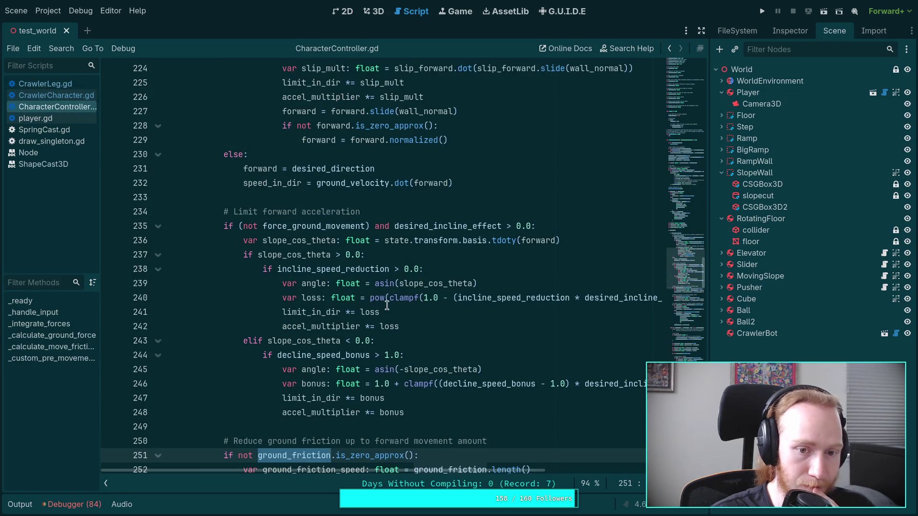
scroll(411, 315, down, 5)
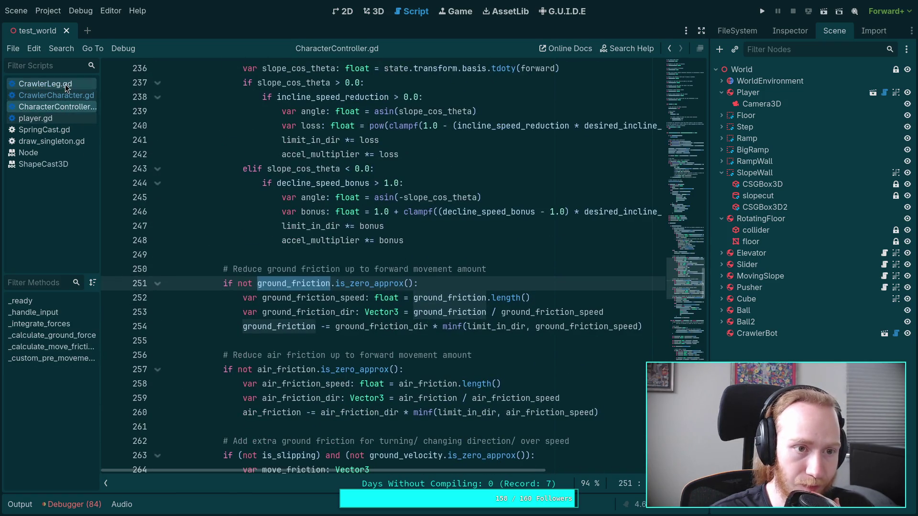
click(45, 83)
- Rerun git diff in the terminal
key(super+1)
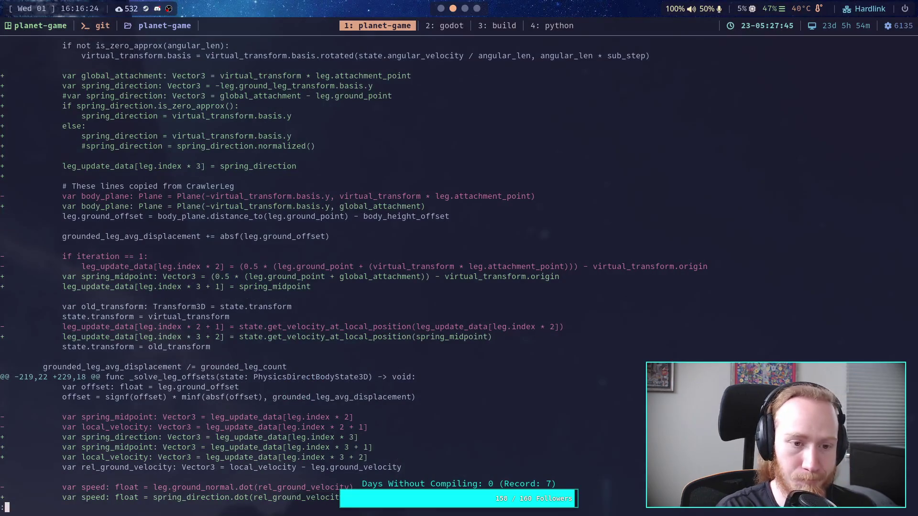
key(q)
key(Up)
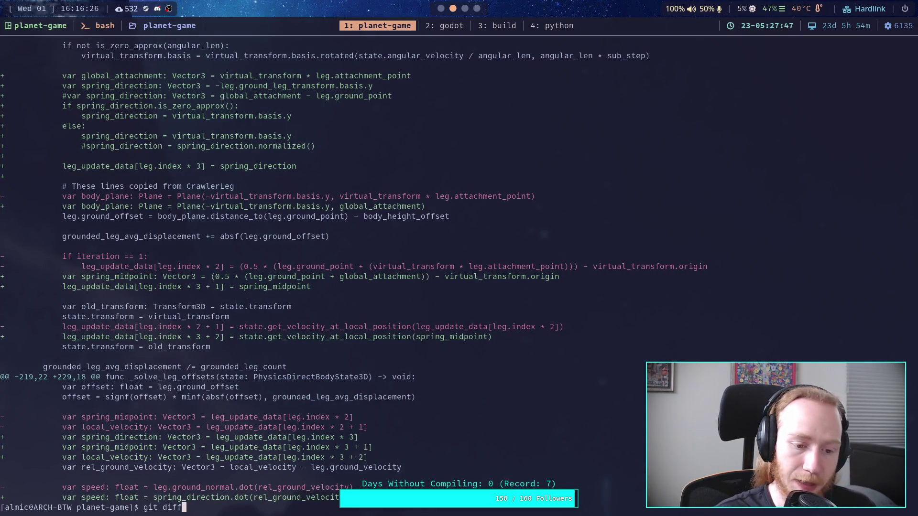
key(Return)
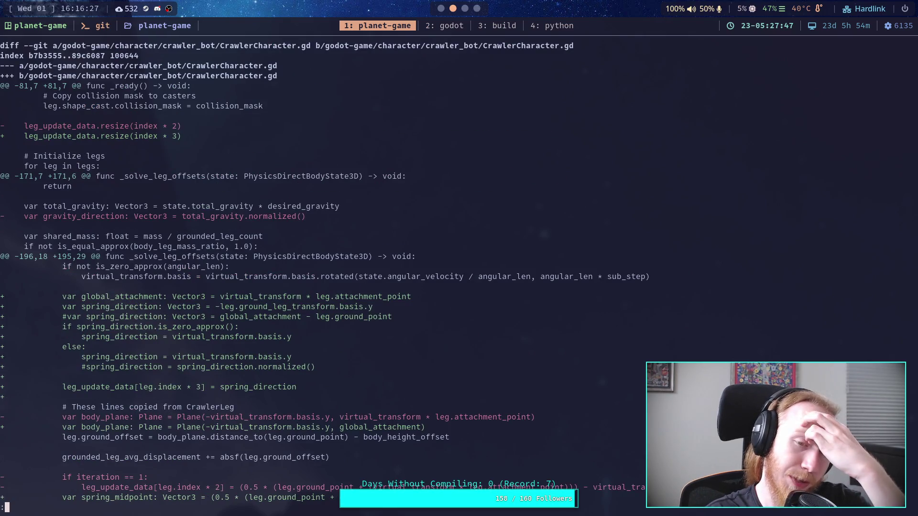
- Review the Crawler Bot note, then return to the Godot script editor
key(super+3)
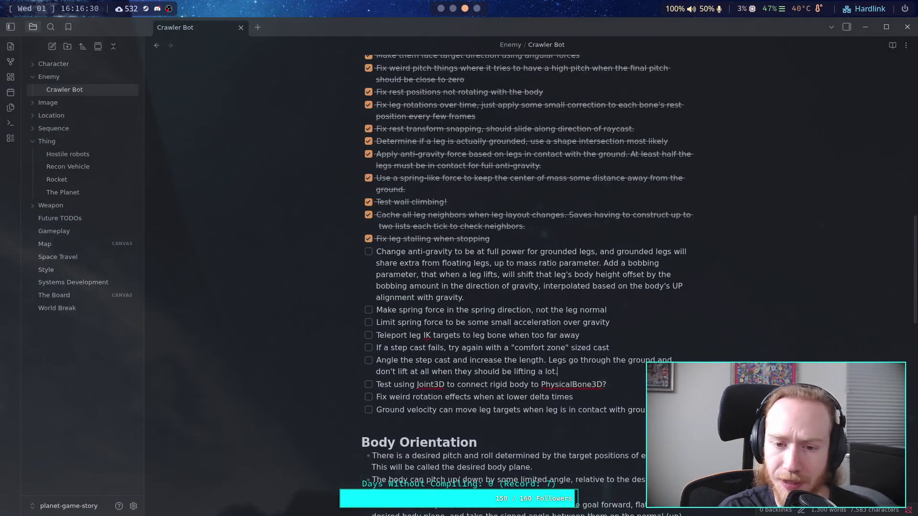
scroll(340, 250, down, 15)
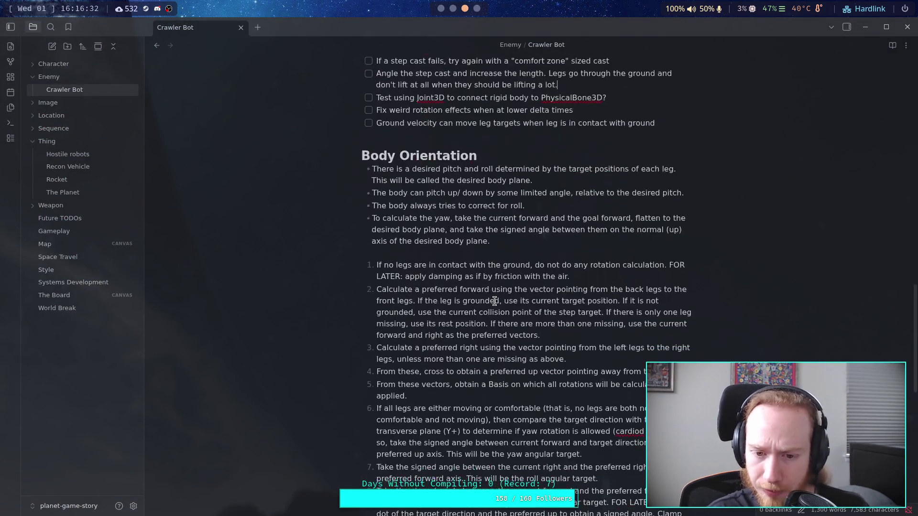
scroll(549, 331, up, 10)
scroll(549, 331, up, 4)
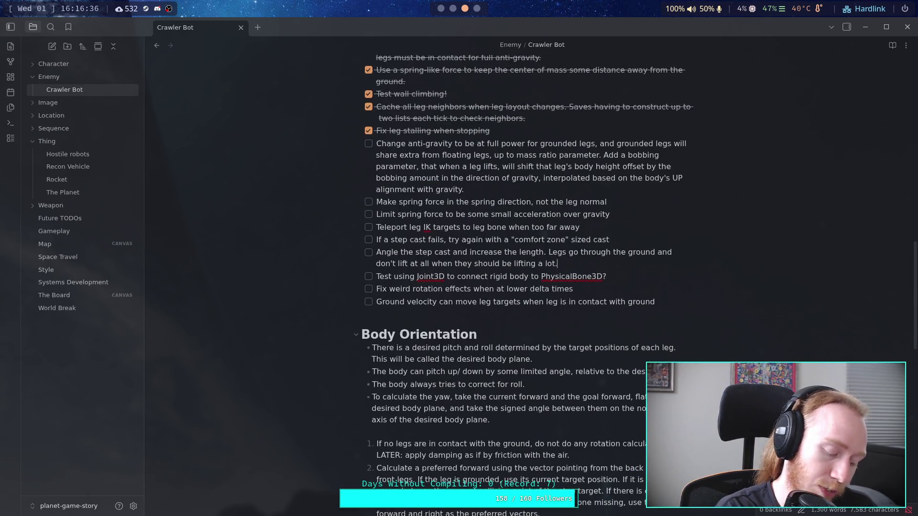
key(super+1)
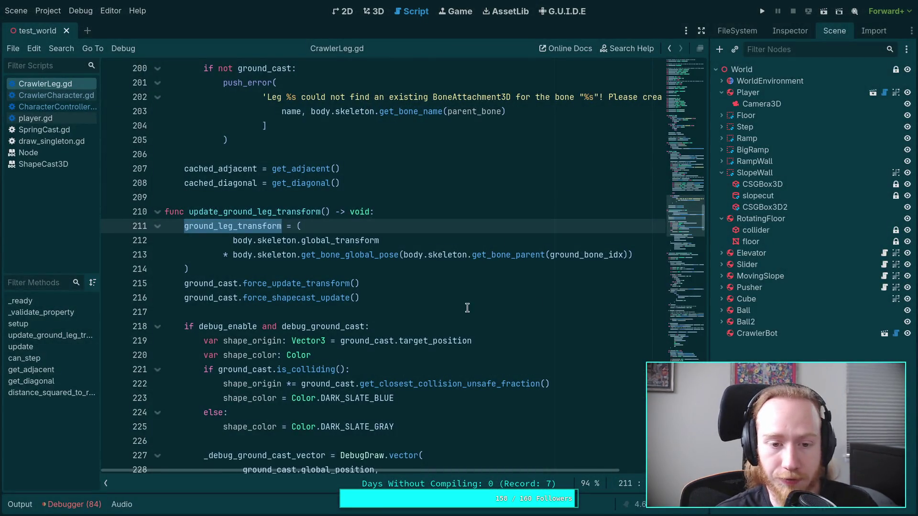
- Read through update_ground_leg_transform's debug code around lines 214–226, then open CrawlerCharacter.gd
click(477, 269)
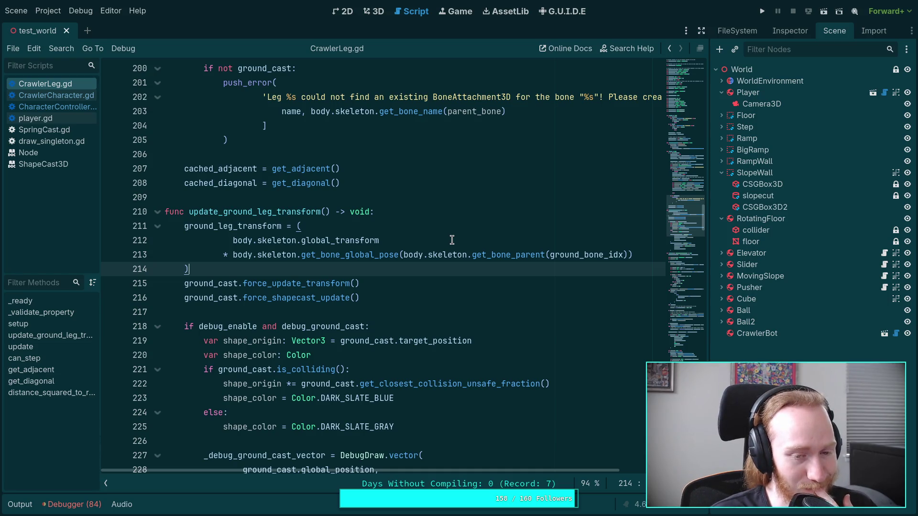
click(282, 313)
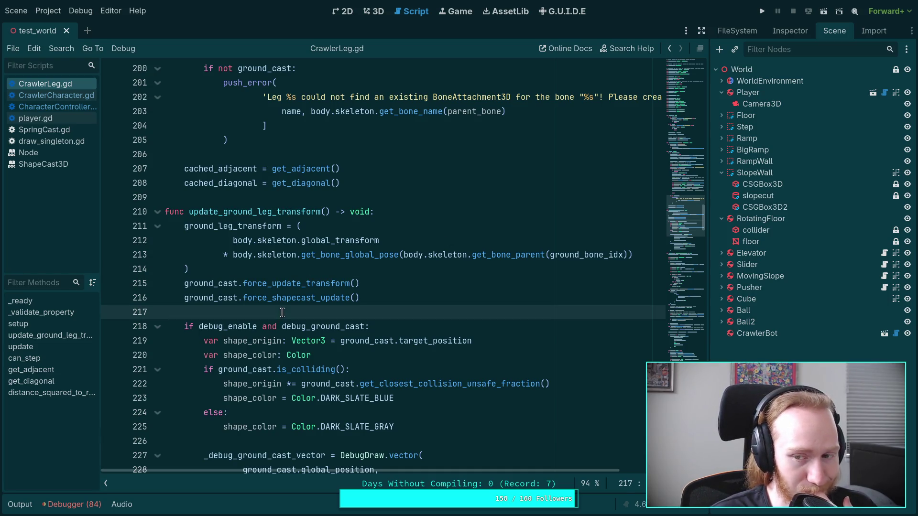
drag(708, 309, 715, 309)
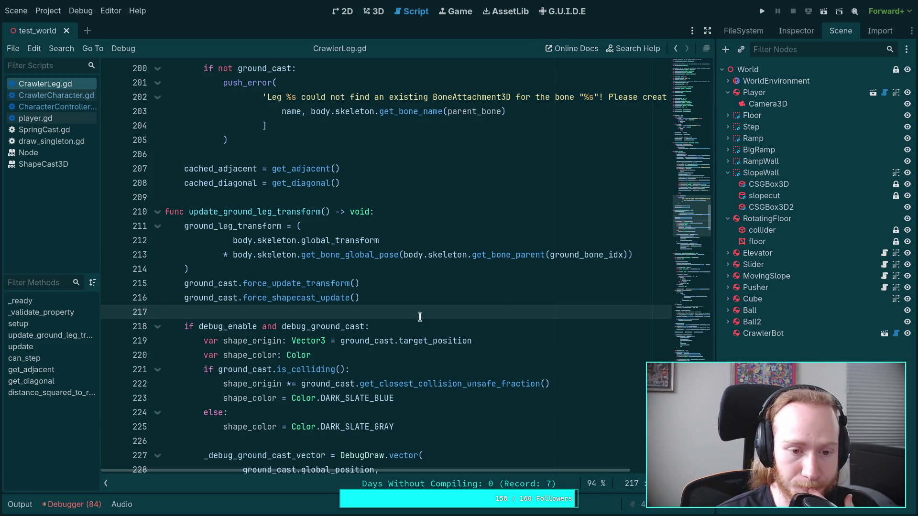
scroll(410, 319, down, 6)
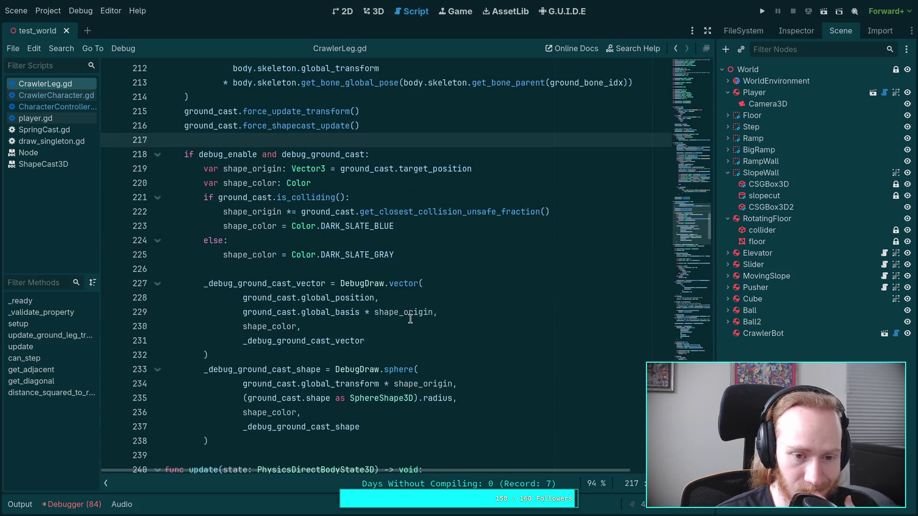
scroll(410, 319, up, 3)
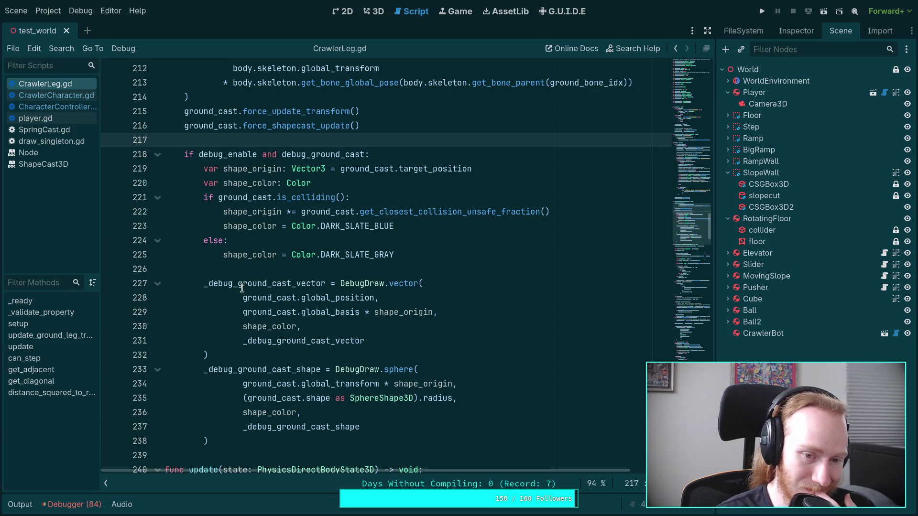
click(278, 270)
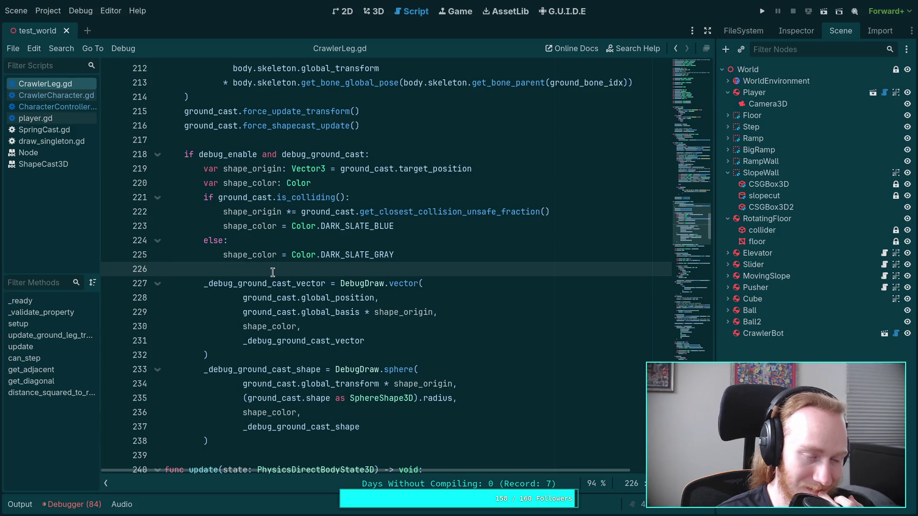
scroll(273, 272, up, 3)
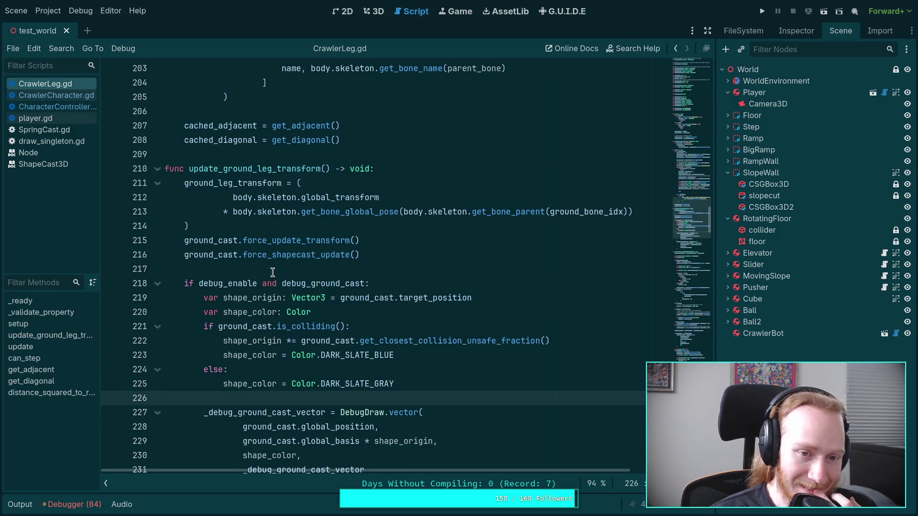
scroll(272, 272, down, 6)
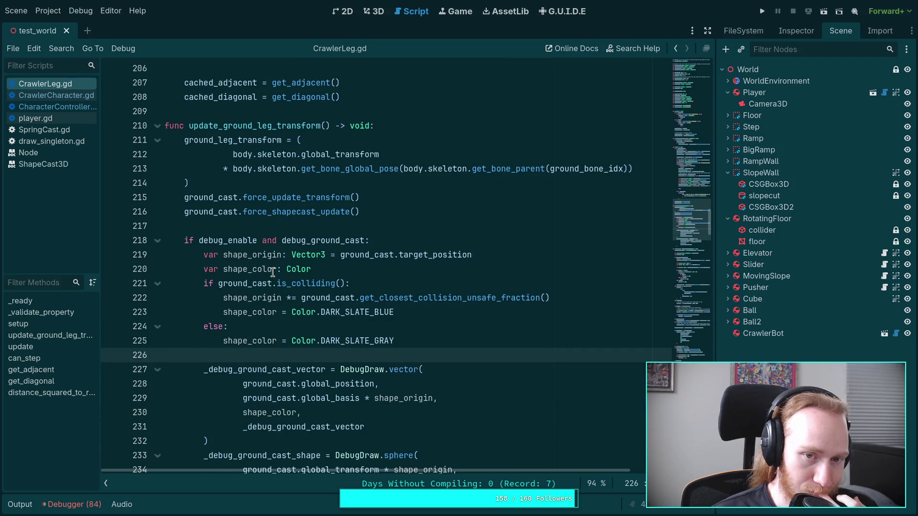
scroll(272, 272, up, 3)
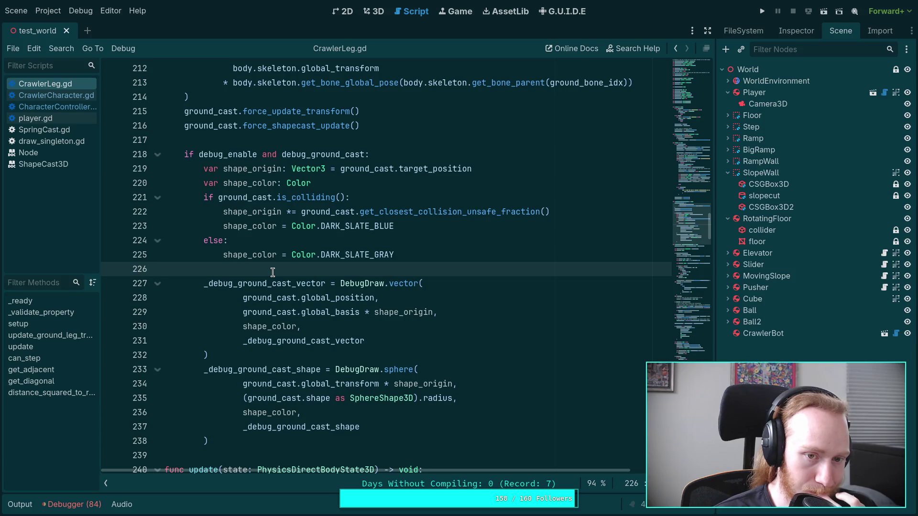
scroll(273, 272, down, 9)
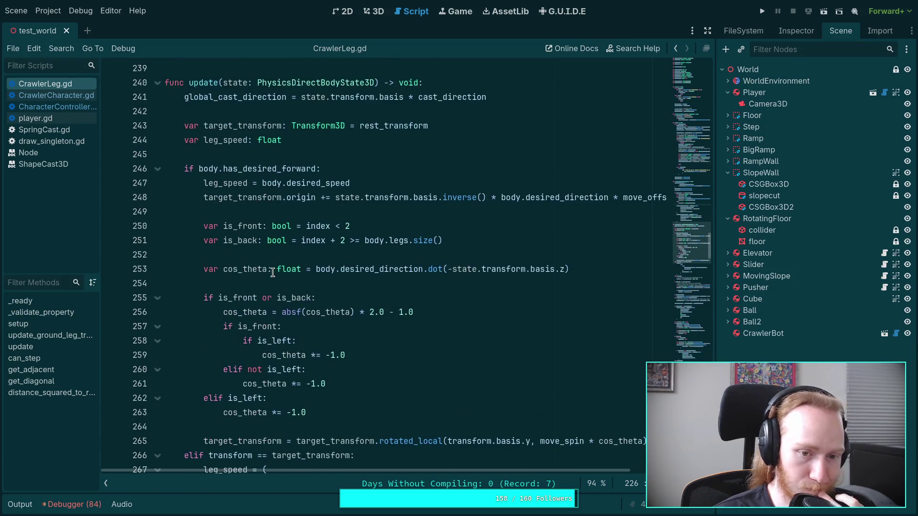
scroll(266, 266, up, 6)
click(53, 95)
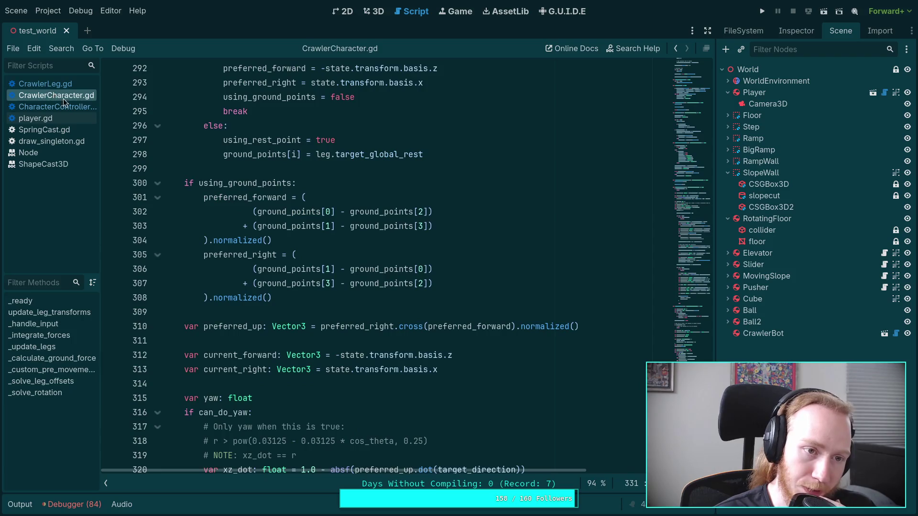
- Check the Debugger's Errors list in Godot and collapse the panel again
key(super+1)
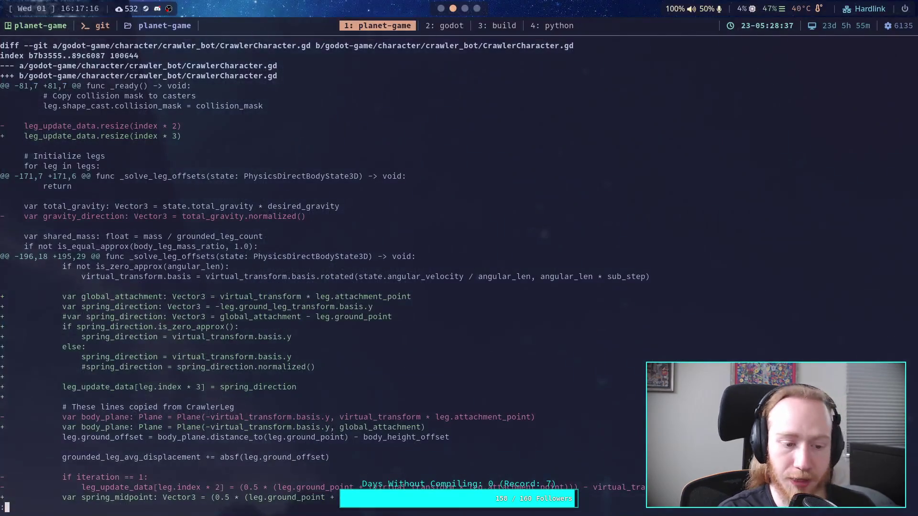
key(super+2)
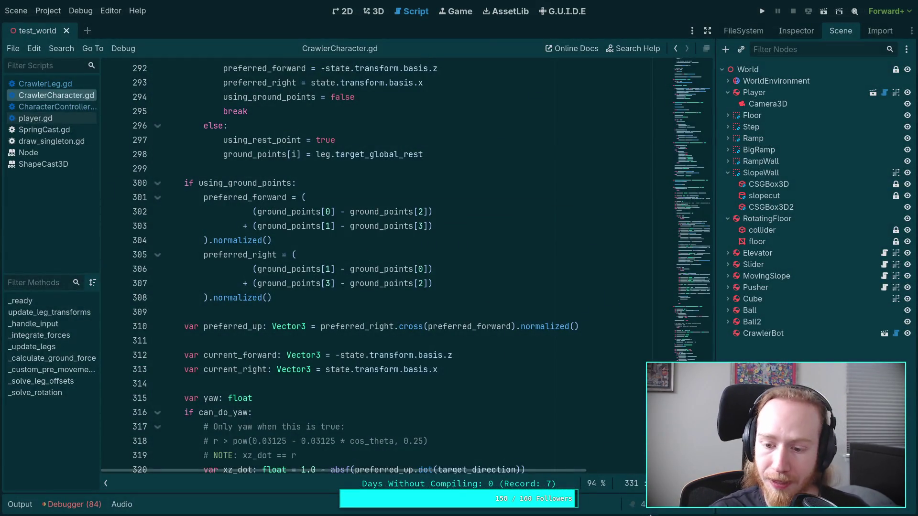
click(72, 504)
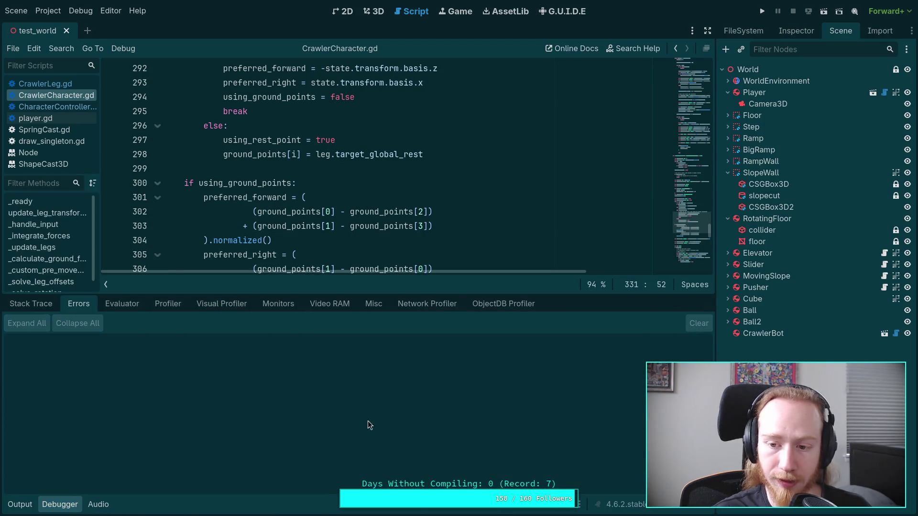
click(72, 504)
- Quit the pager and rerun git diff in the terminal
key(super+1)
key(q)
key(Up)
key(Return)
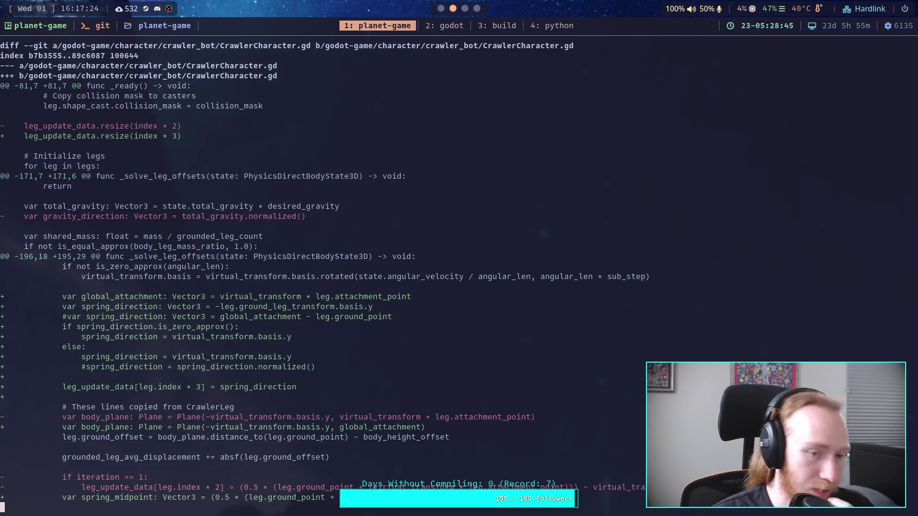
- Scroll through the CrawlerCharacter.gd and Crawler Bot.md diff, then return to the Godot script
scroll(325, 278, down, 3)
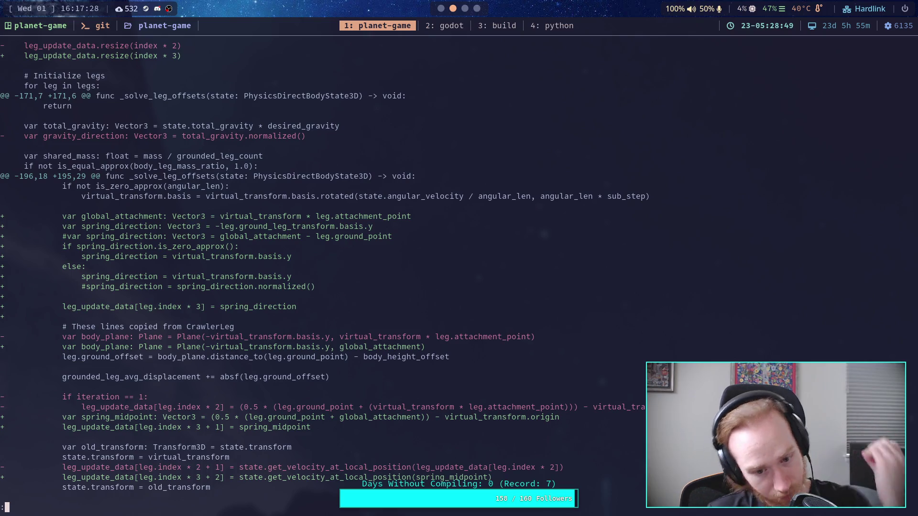
scroll(344, 275, down, 1)
scroll(344, 275, down, 4)
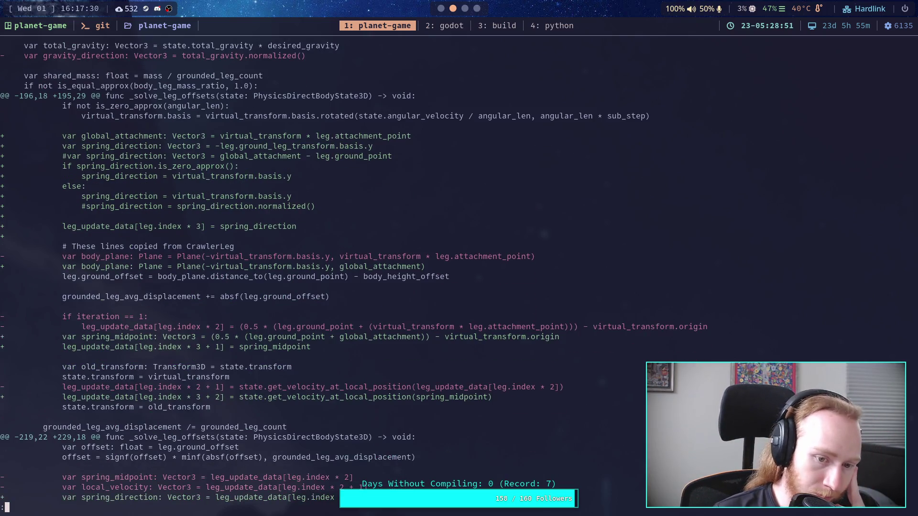
scroll(353, 273, down, 5)
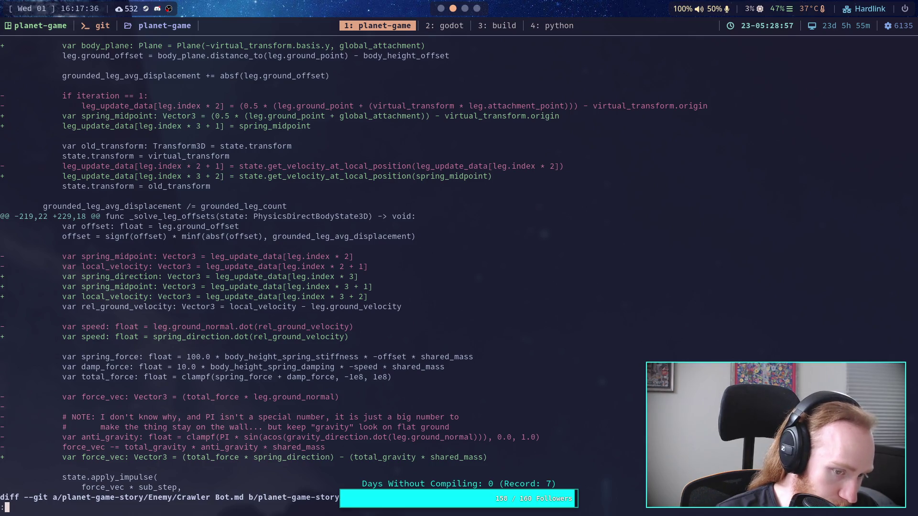
scroll(354, 273, down, 2)
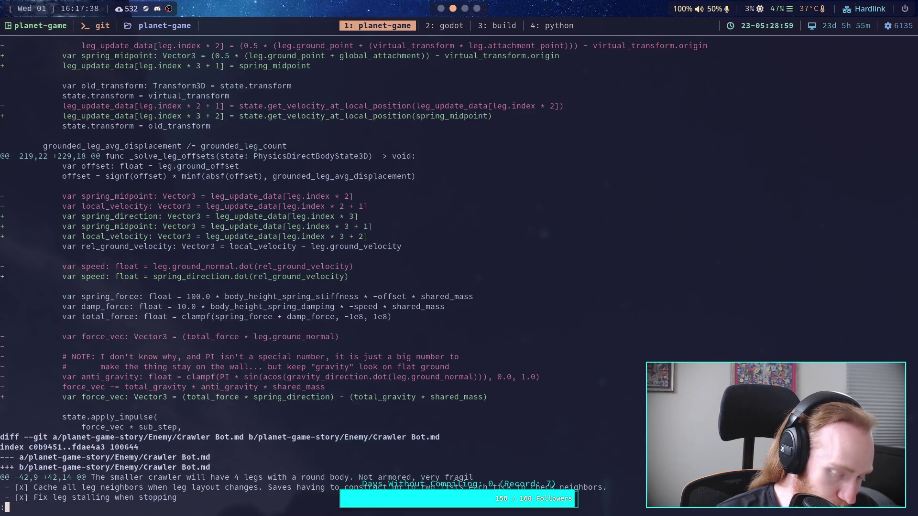
scroll(354, 273, down, 2)
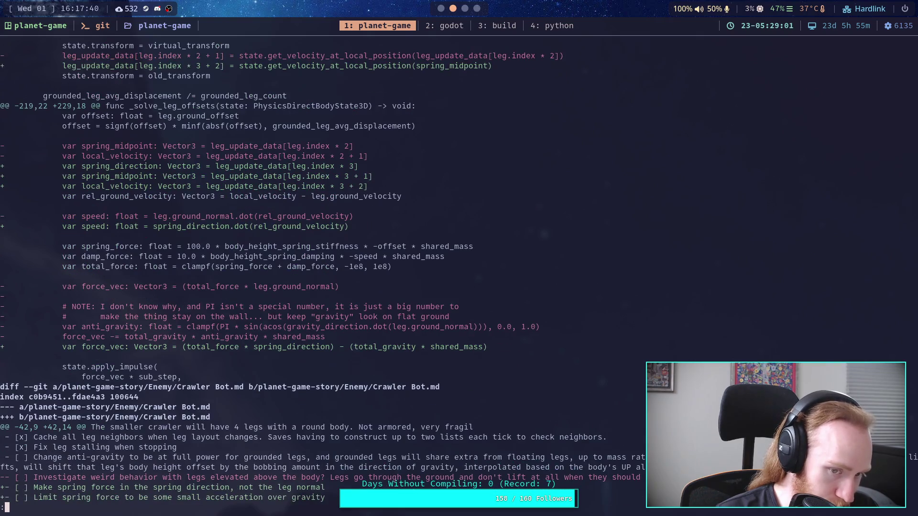
scroll(354, 272, up, 6)
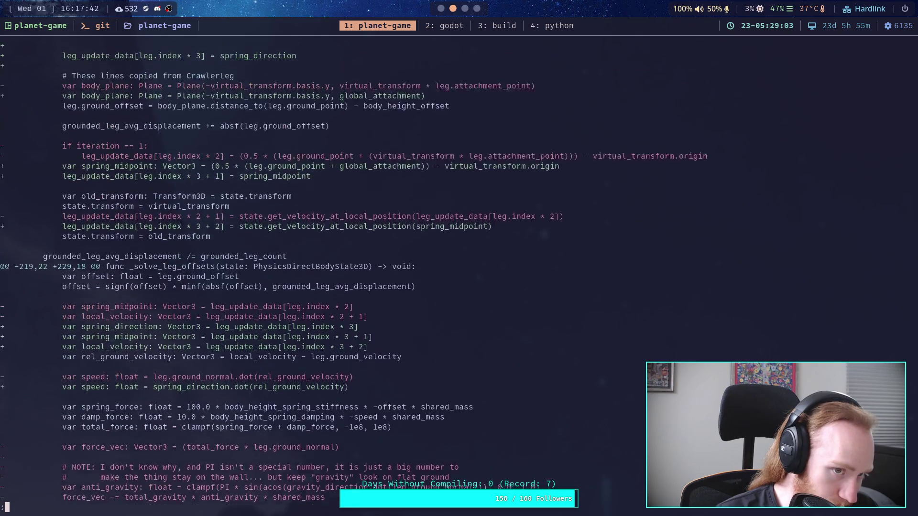
scroll(353, 273, down, 8)
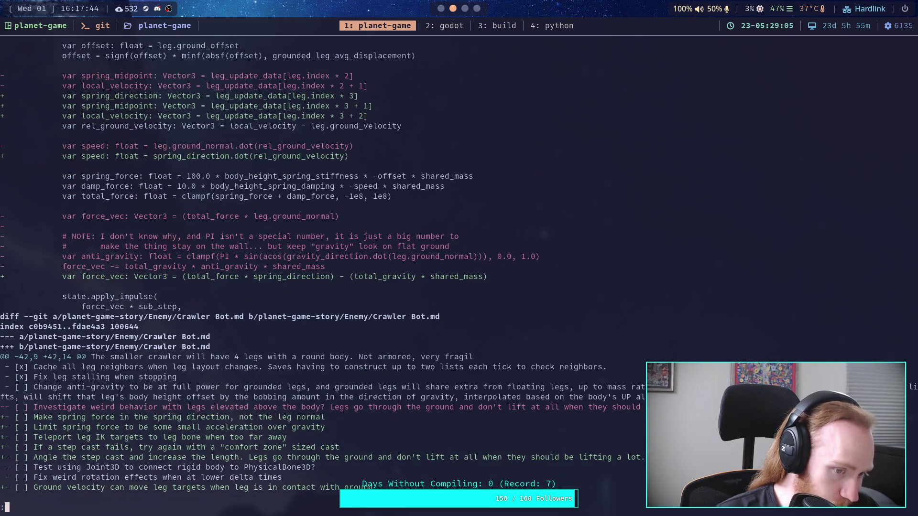
scroll(354, 272, up, 15)
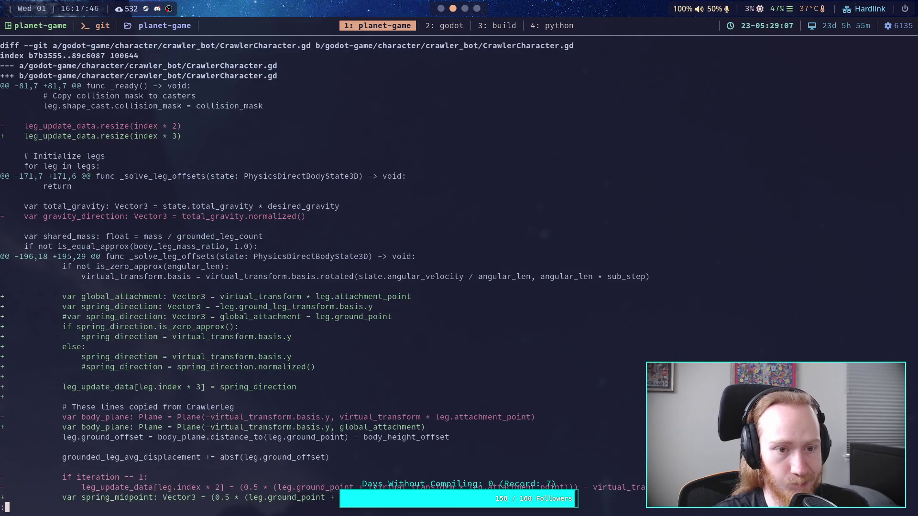
scroll(354, 272, down, 4)
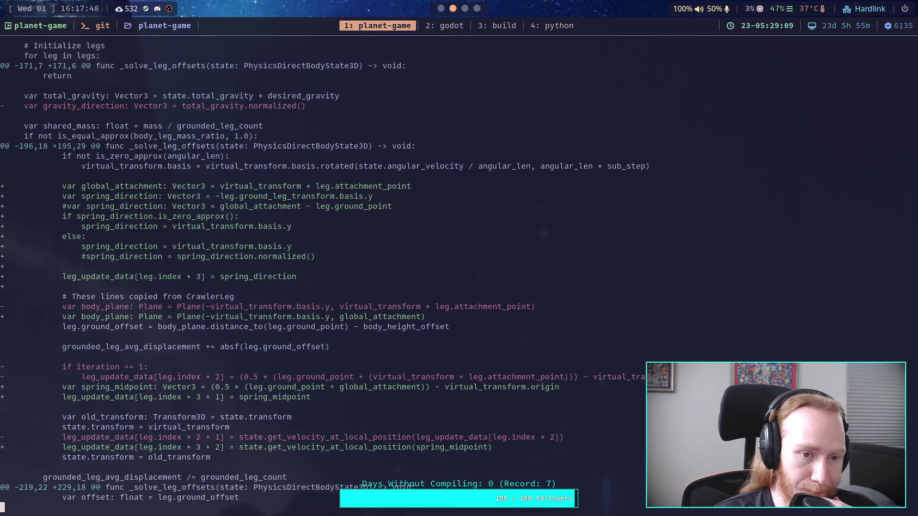
key(Down)
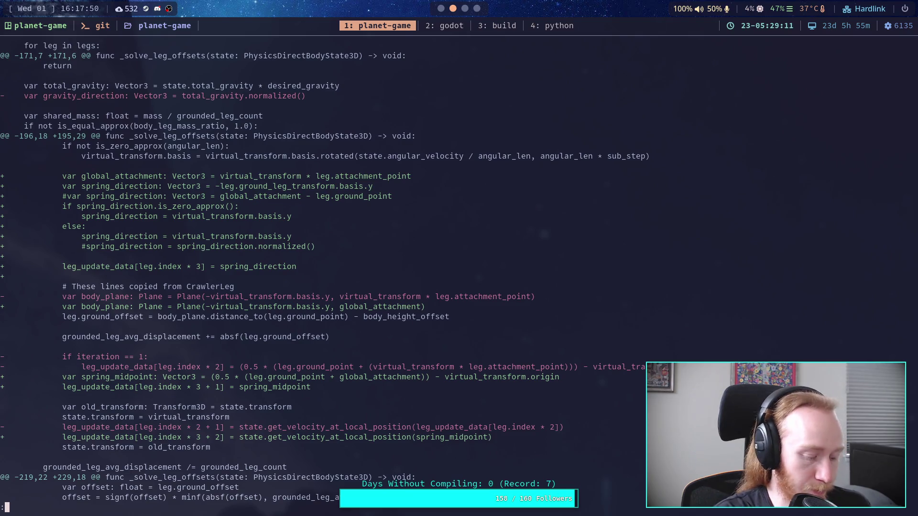
key(super+2)
scroll(285, 262, up, 15)
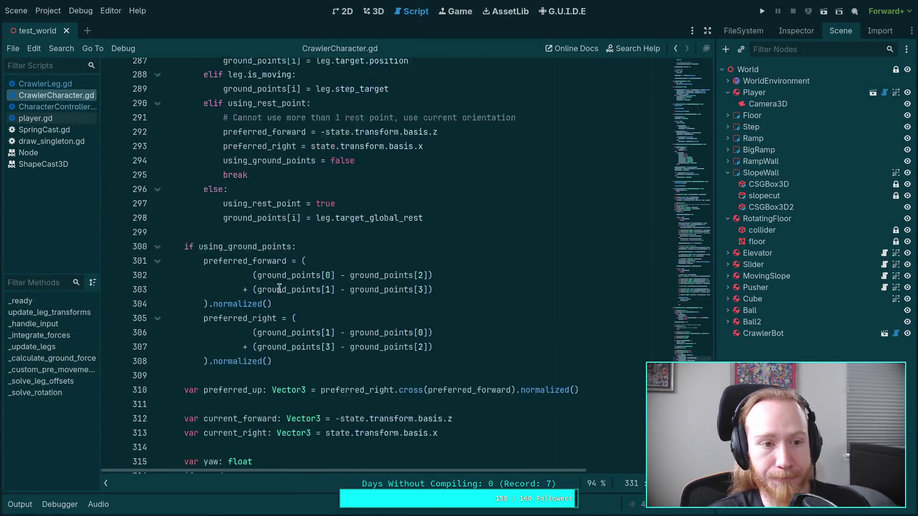
- Set spring_direction on line 199 to virtual_transform.basis.y and delete the zero-check if/else branch
scroll(285, 262, down, 5)
scroll(277, 275, up, 10)
scroll(268, 289, up, 20)
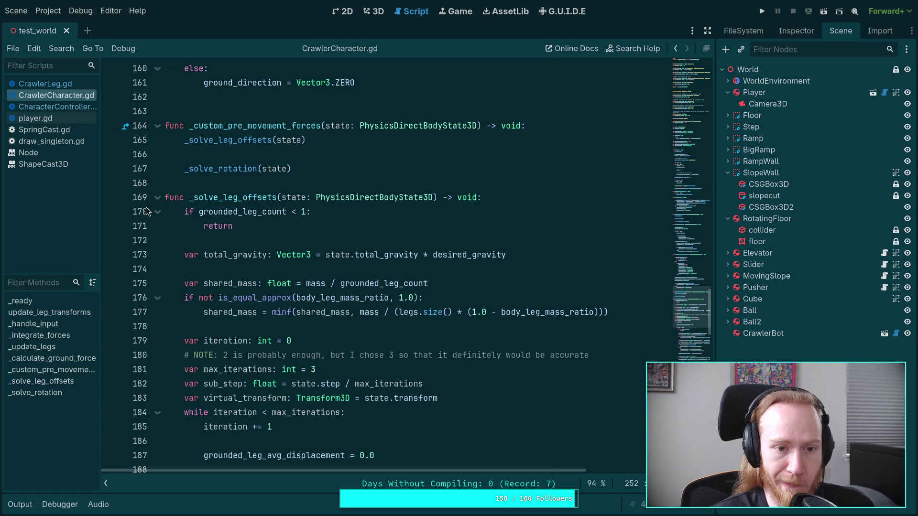
scroll(295, 270, down, 10)
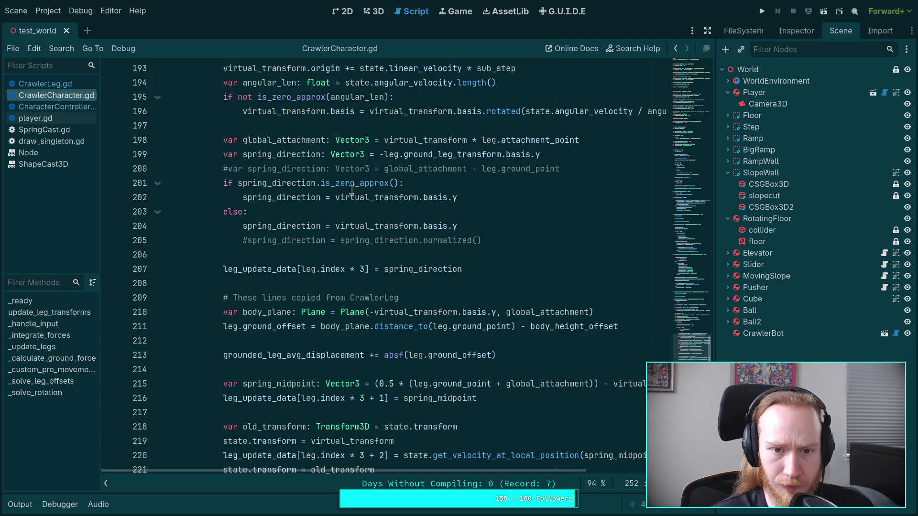
drag(336, 197, 515, 192)
key(ctrl+c)
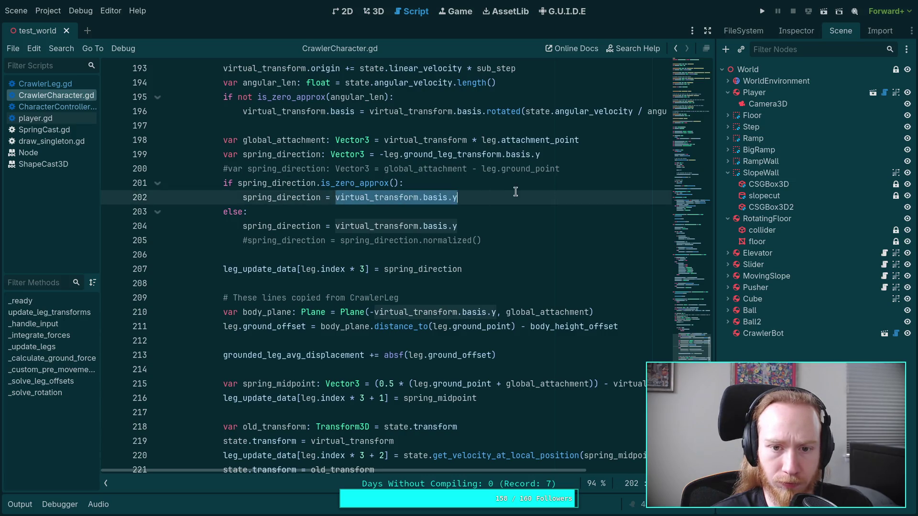
key(BackSpace)
drag(564, 155, 375, 155)
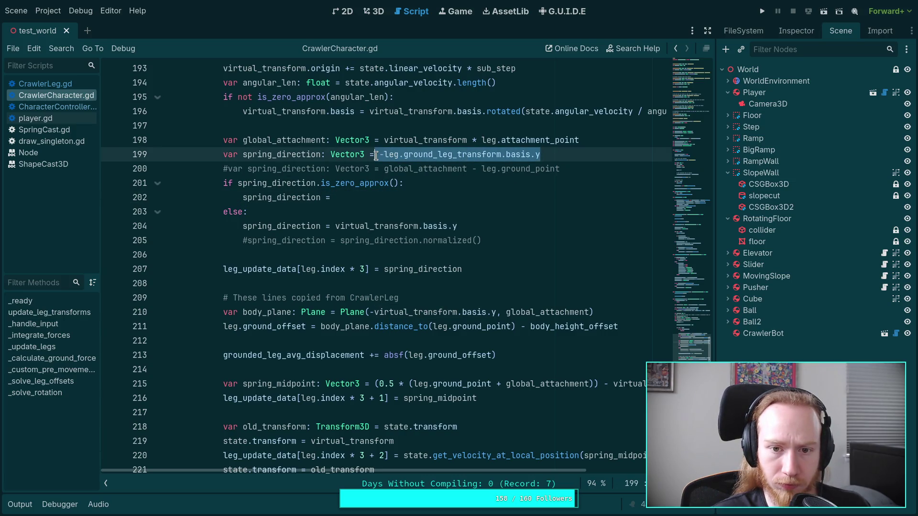
key(ctrl+v)
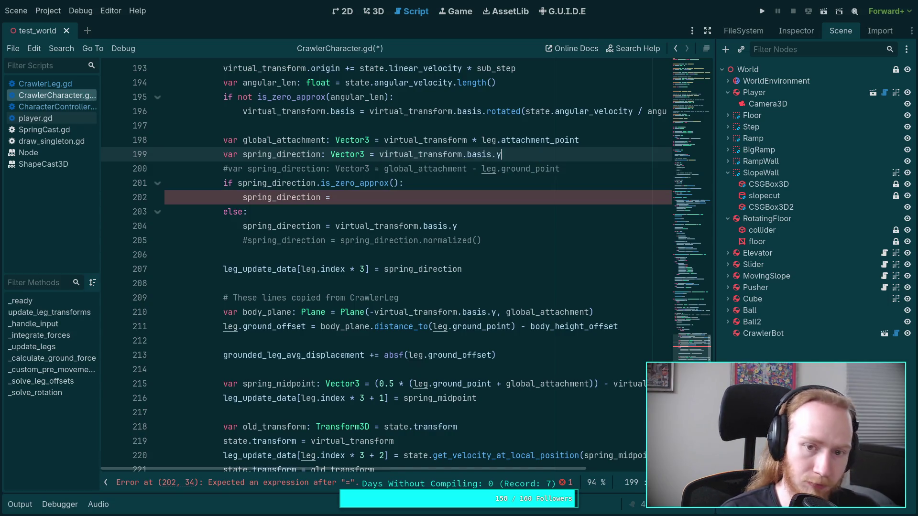
mouse_move(488, 239)
mouse_down()
mouse_move(521, 172)
mouse_move(502, 154)
mouse_up()
key(BackSpace)
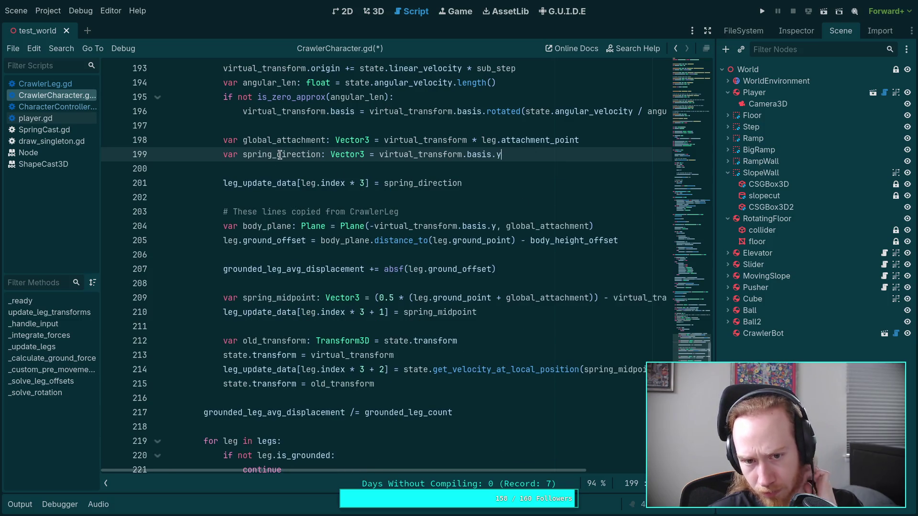
- Cut the virtual_transform.basis.y expression out of line 199
double_click(276, 154)
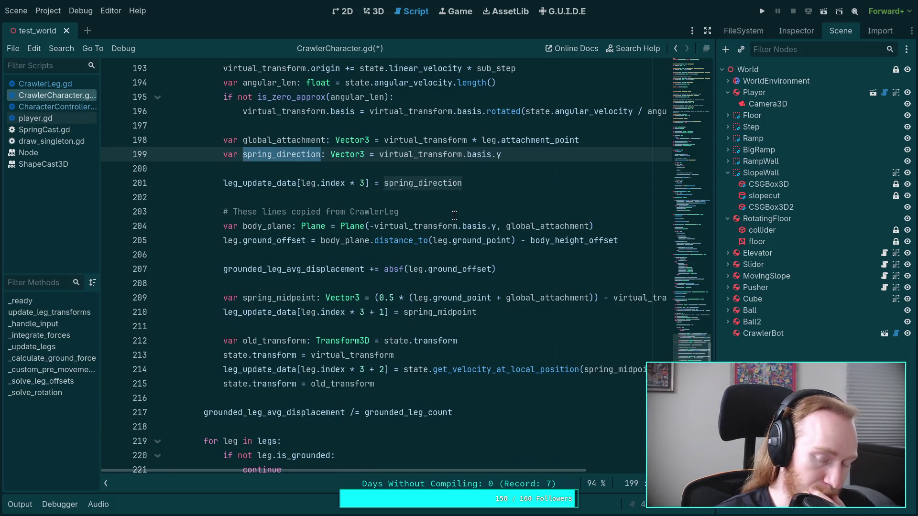
scroll(454, 215, up, 2)
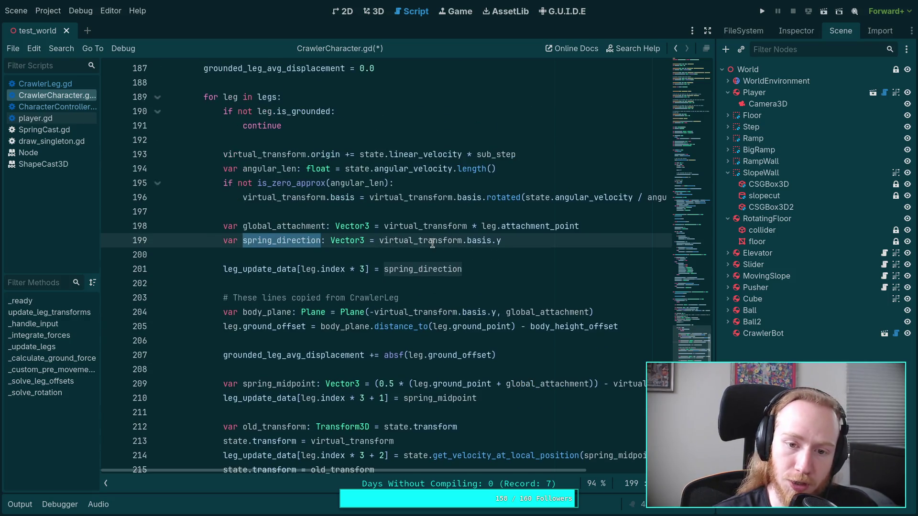
mouse_move(377, 244)
mouse_down()
mouse_move(537, 245)
mouse_move(377, 245)
mouse_up()
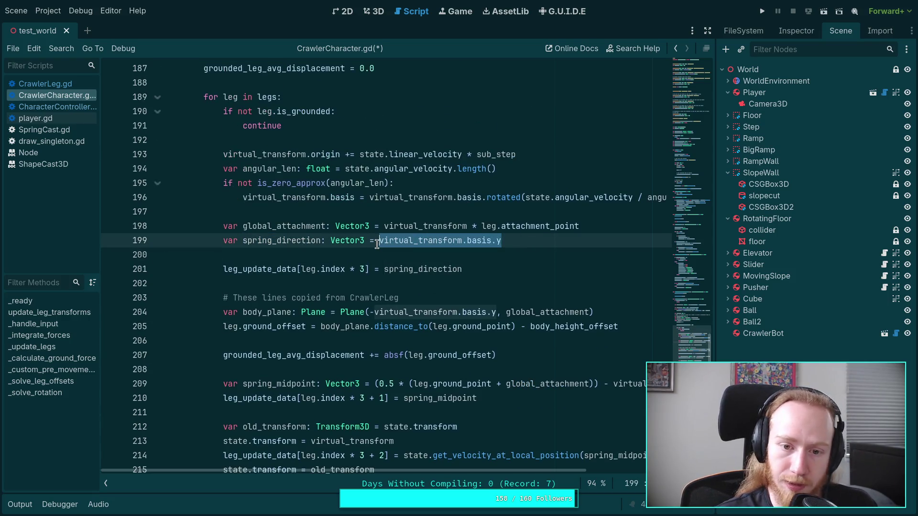
key(ctrl+x)
scroll(481, 266, down, 7)
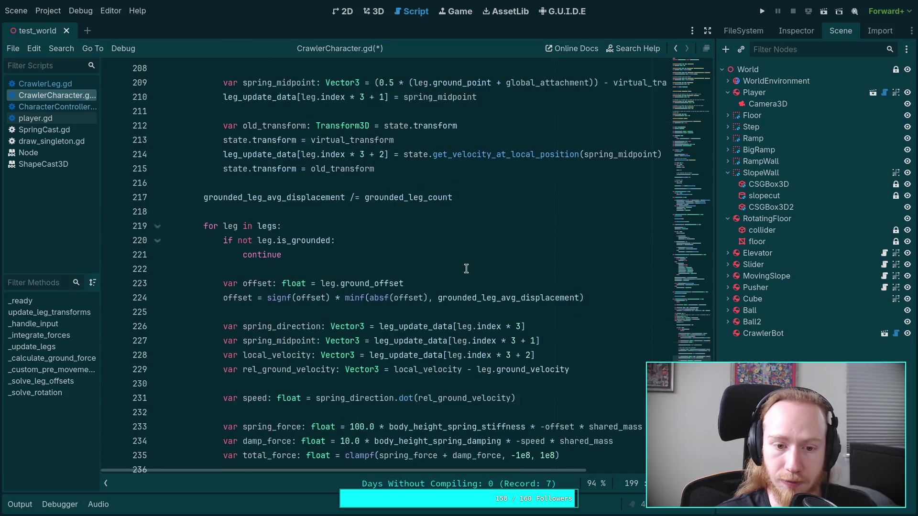
- Replace the force loop's leg_update_data spring_direction lookup with virtual_transform.basis.y
scroll(481, 265, down, 3)
double_click(296, 198)
scroll(353, 239, down, 1)
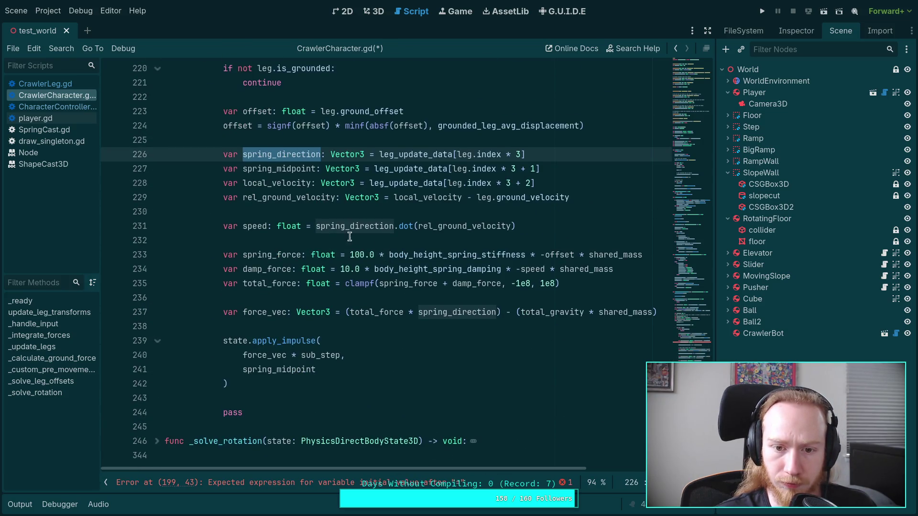
double_click(330, 226)
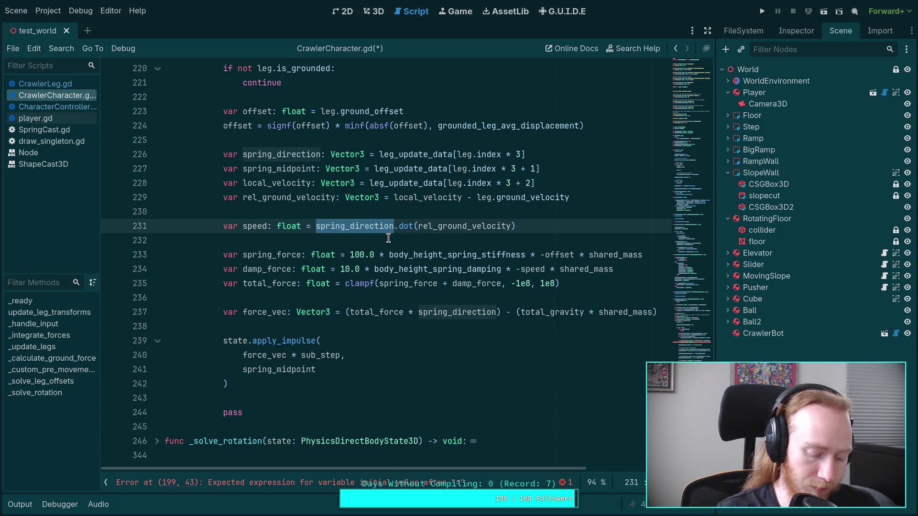
drag(378, 154, 540, 155)
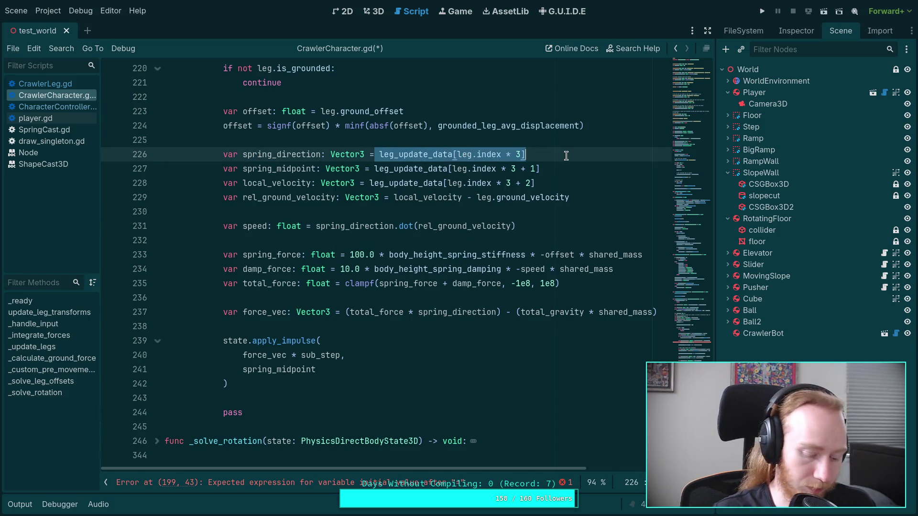
key(ctrl+v)
- Change spring_midpoint and local_velocity indices to stride 2 (index * 2, index * 2 + 1)
double_click(514, 169)
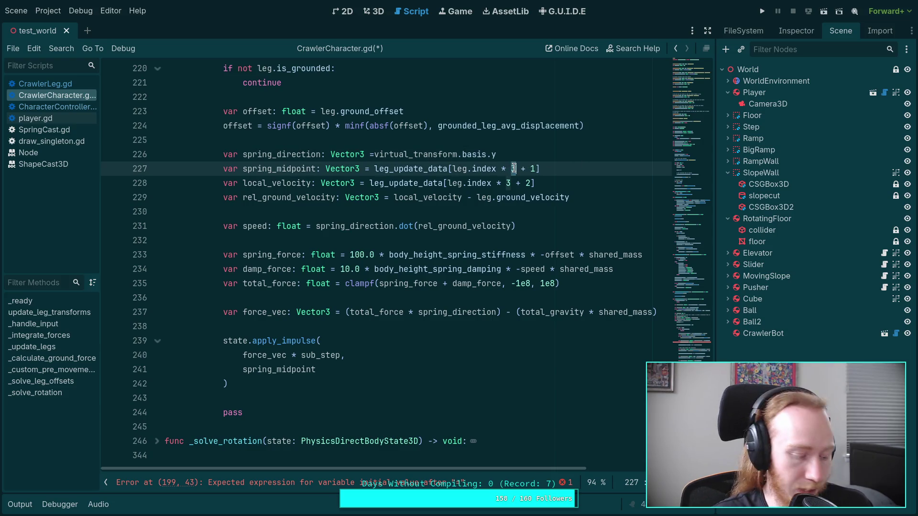
shift+click(536, 169)
text(2)
double_click(509, 183)
text(2)
double_click(528, 183)
text(1)
- Update the velocity storage index and line 210's index to the 2-per-leg layout
scroll(464, 228, up, 3)
scroll(464, 228, up, 2)
click(375, 370)
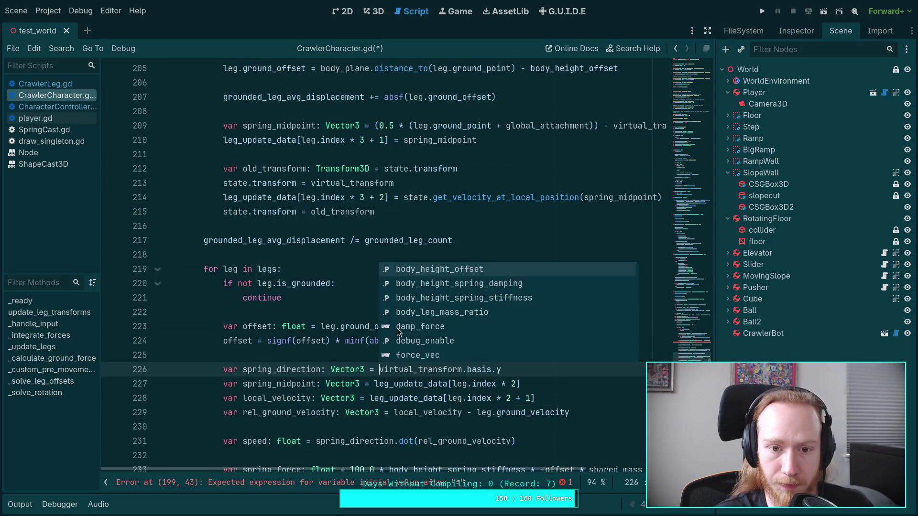
scroll(395, 326, up, 4)
double_click(361, 370)
text(2)
double_click(383, 370)
text(1)
click(383, 313)
key(BackSpace)
key(BackSpace)
key(BackSpace)
text(2)
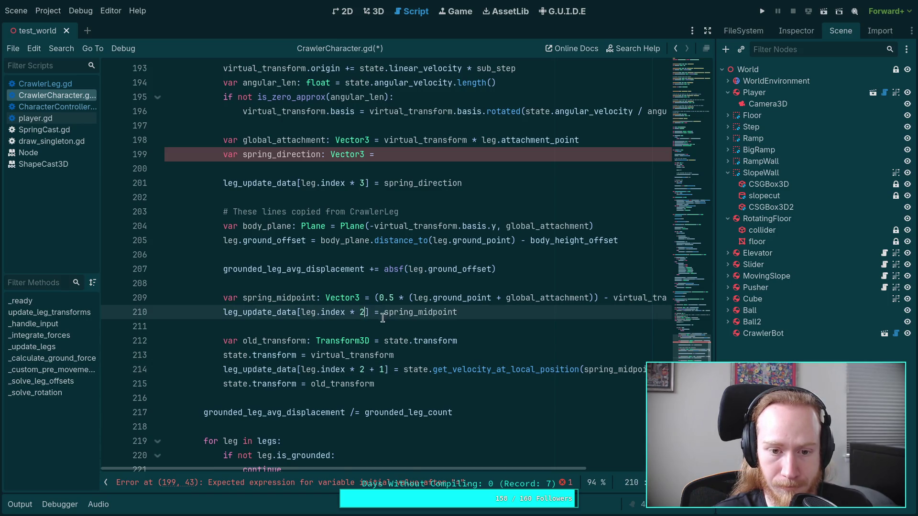
- Delete the spring_direction declaration and the lines storing it in leg data
scroll(383, 318, up, 2)
drag(508, 267, 507, 256)
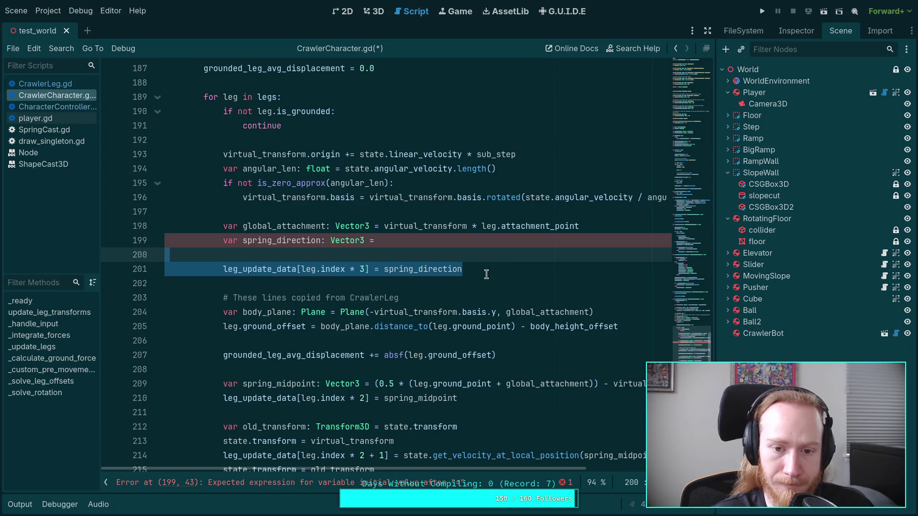
key(BackSpace)
key(BackSpace)
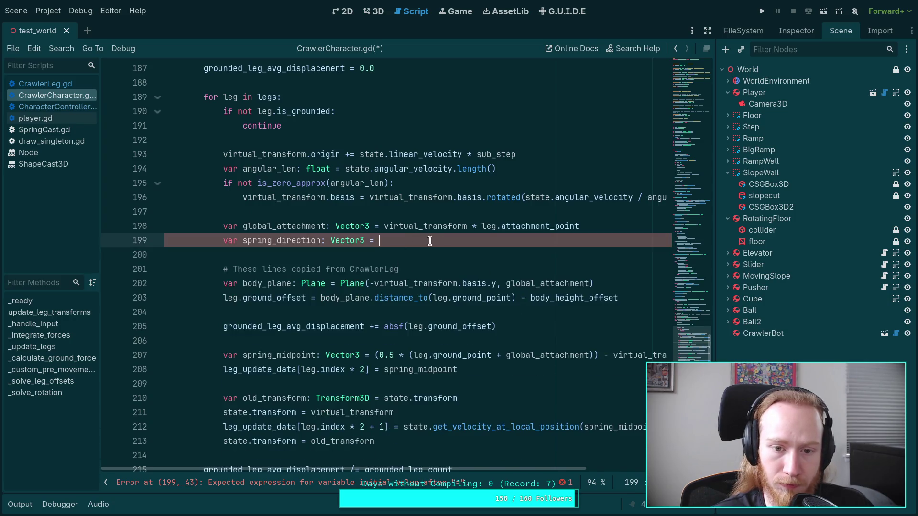
drag(426, 239, 616, 231)
key(BackSpace)
double_click(260, 227)
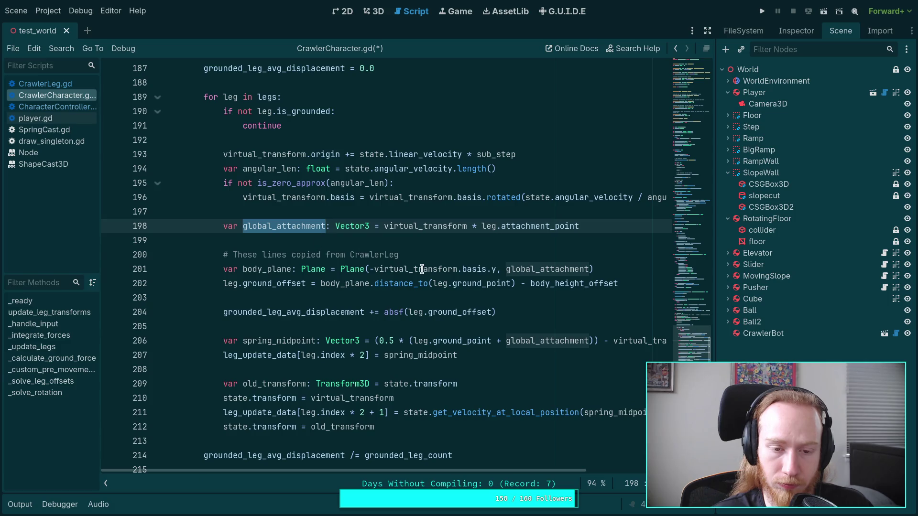
- Change the leg data resize to index * 2 and save the script
scroll(364, 259, up, 2)
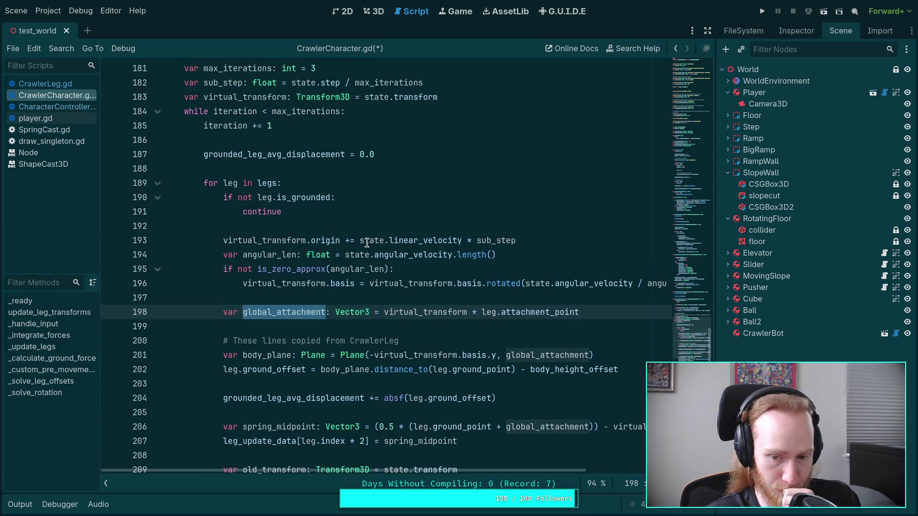
scroll(288, 223, up, 5)
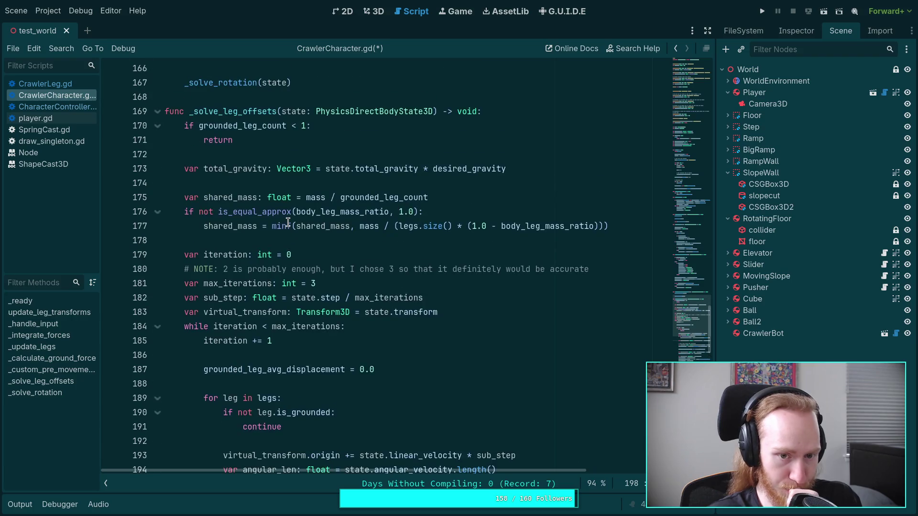
scroll(288, 223, up, 20)
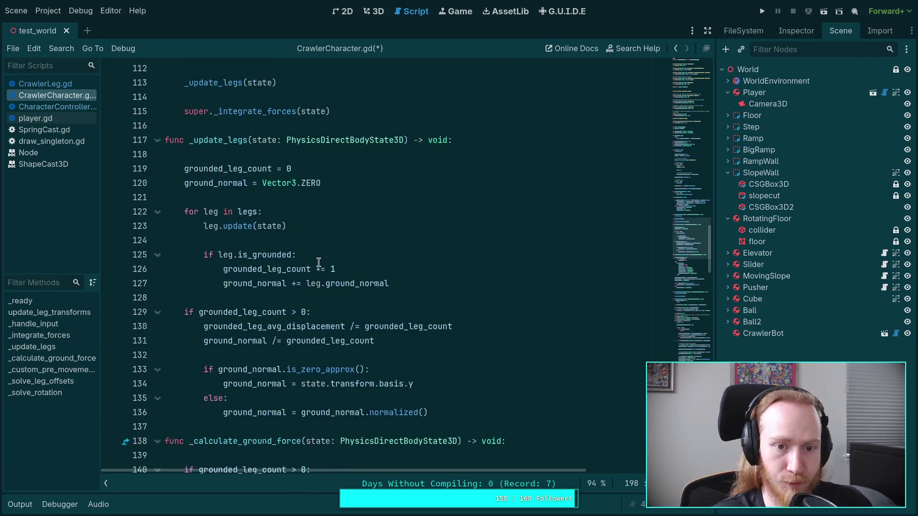
scroll(313, 292, up, 10)
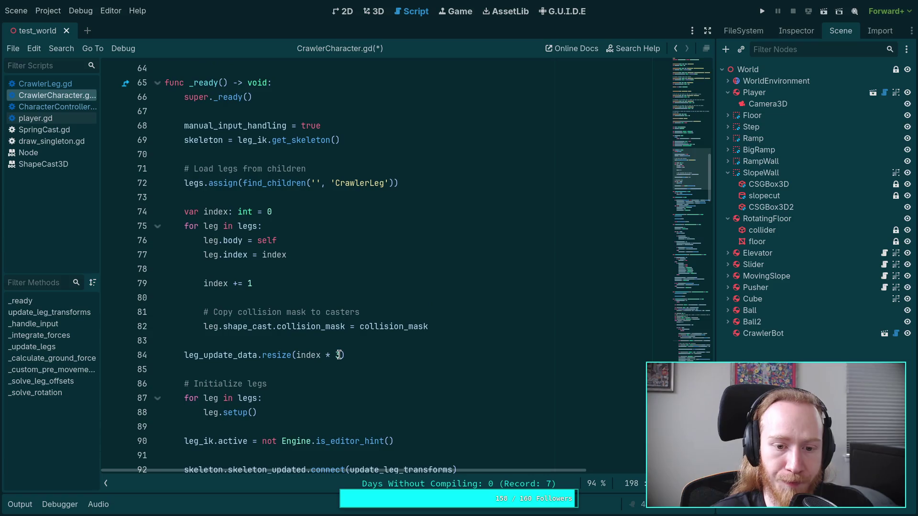
click(337, 355)
text(2)
key(ctrl+s)
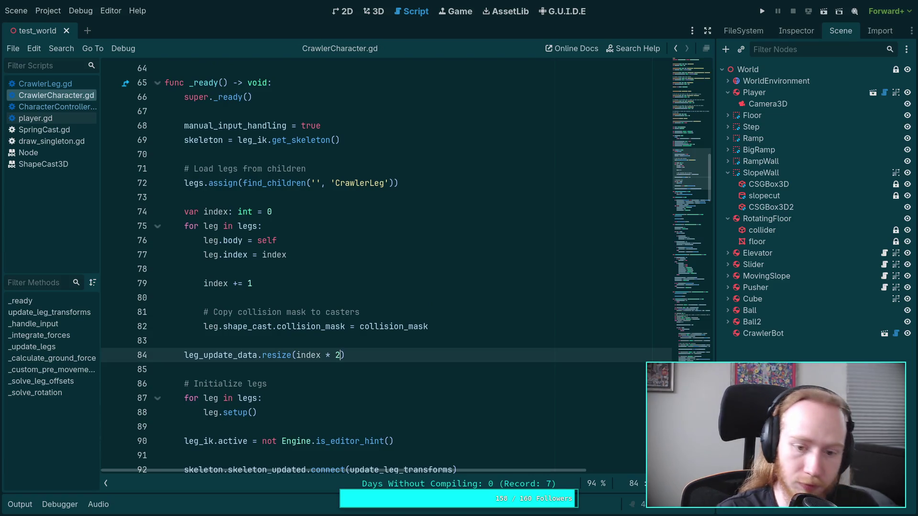
- Launch the game to test the crawler
scroll(329, 343, down, 4)
scroll(329, 343, down, 20)
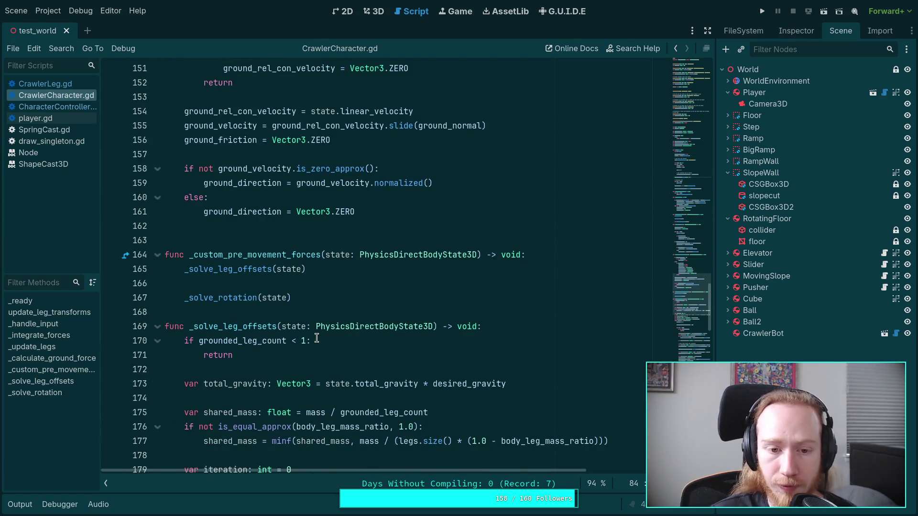
scroll(316, 338, down, 15)
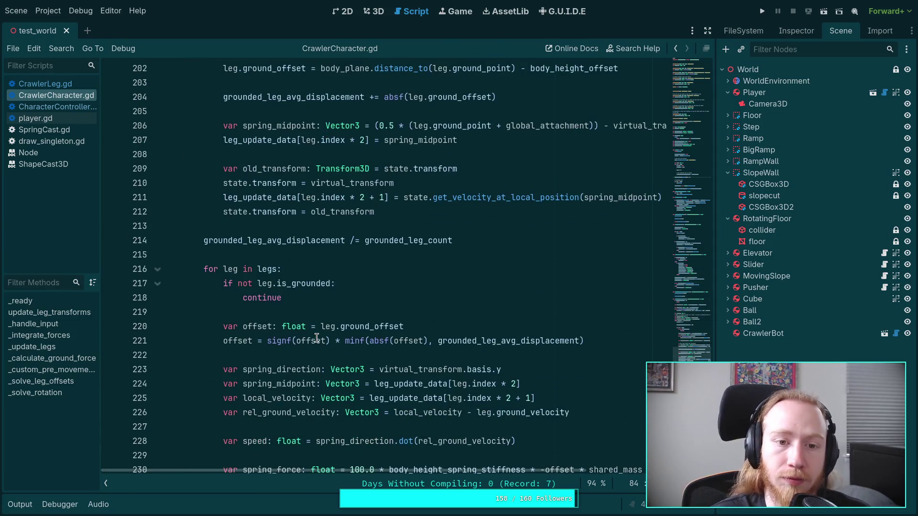
click(762, 13)
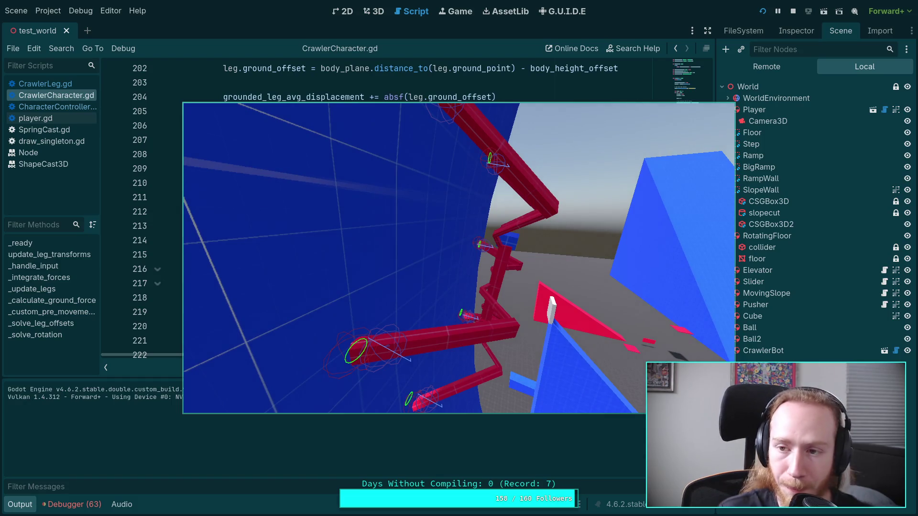
- Stop the running crawler test game
click(793, 11)
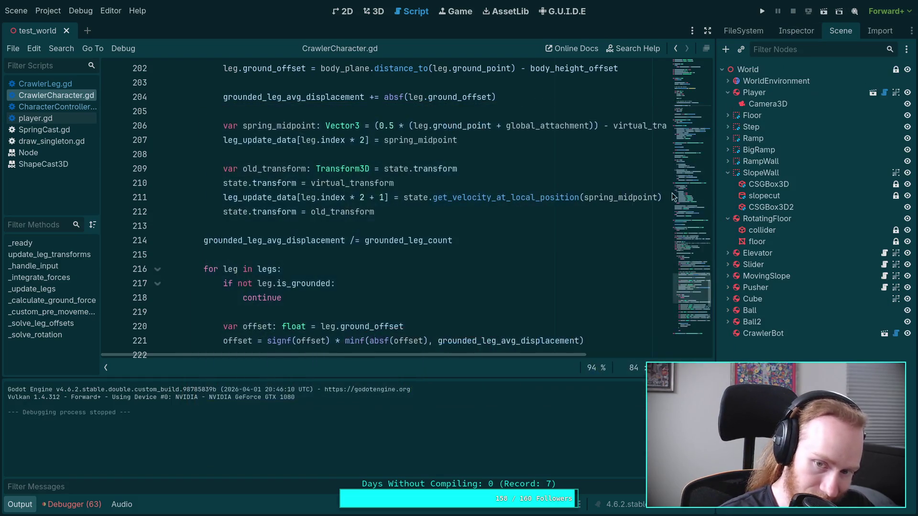
- Collapse the Output panel and scroll down through CrawlerCharacter.gd in the enlarged script editor
click(24, 508)
click(282, 313)
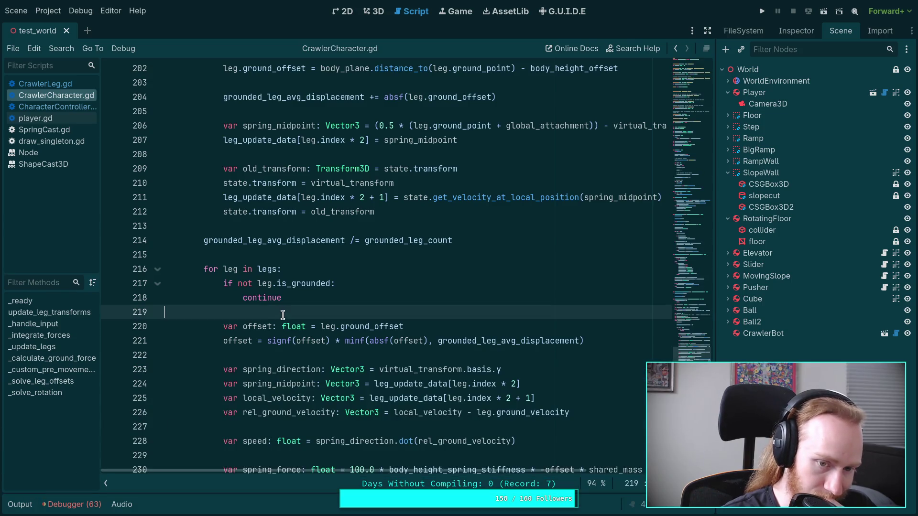
scroll(346, 373, down, 1)
scroll(347, 373, down, 2)
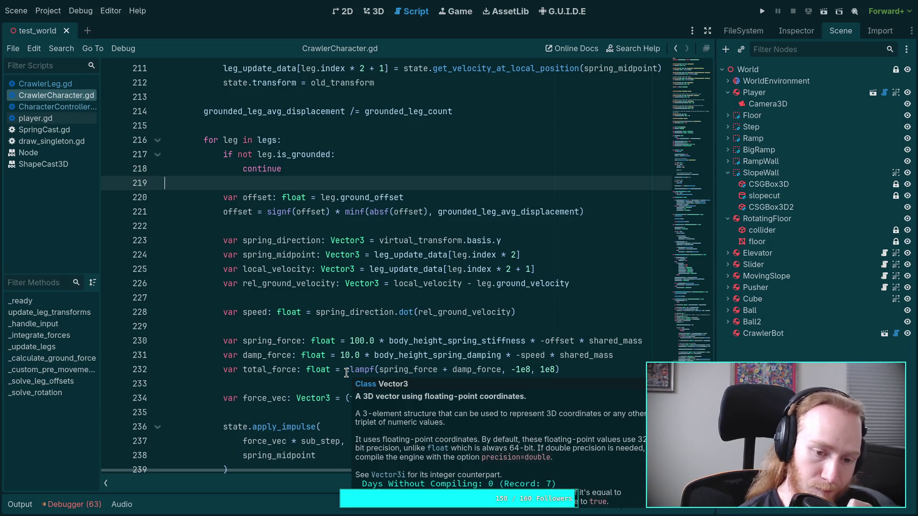